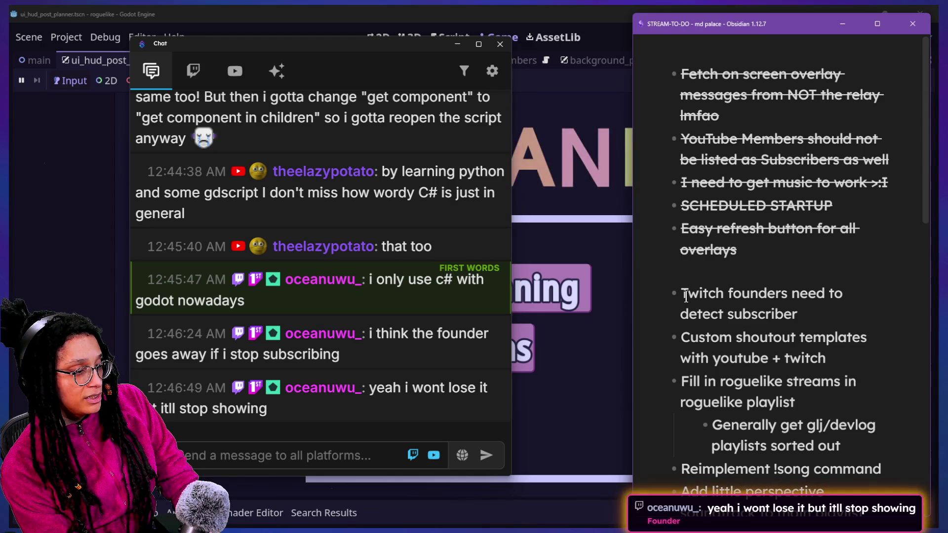
Step: Make the Obsidian to-do read 'subscribers who are also founders too!' and return to Godot
{"action": "type", "text": "s wh"}
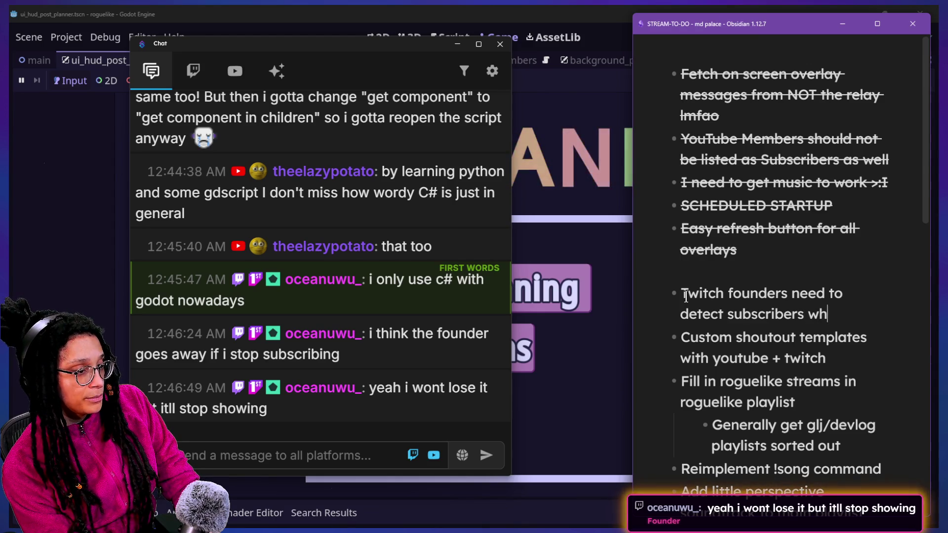
{"action": "type", "text": "o are also founders too!"}
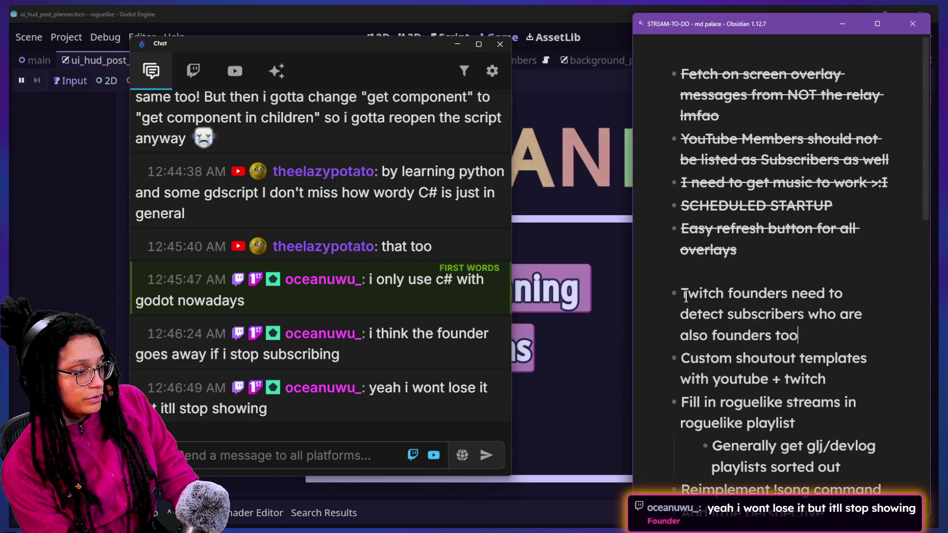
{"action": "key", "text": "alt+Tab"}
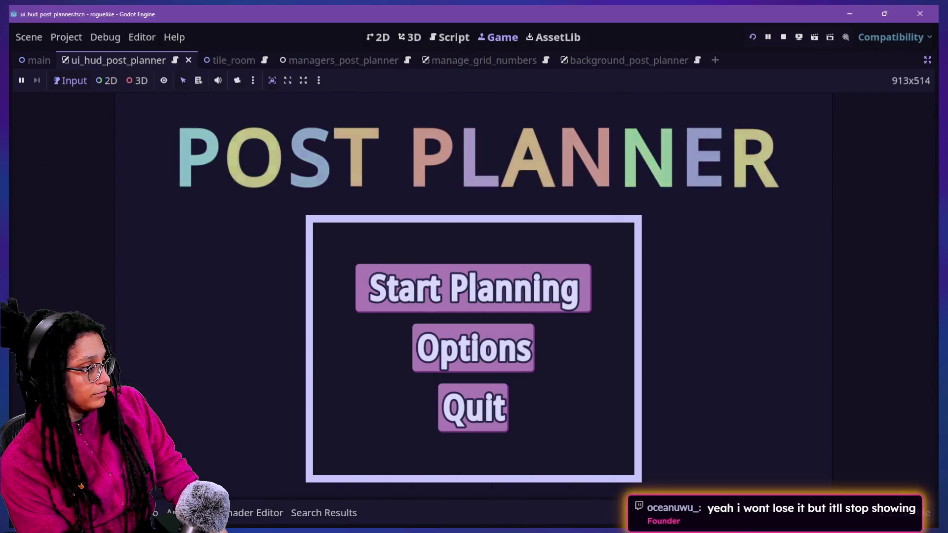
Step: Start planning on the Mewsky platform and walk the character out along the corridor
{"action": "left_click", "coordinate": [384, 293]}
{"action": "left_click", "coordinate": [386, 298]}
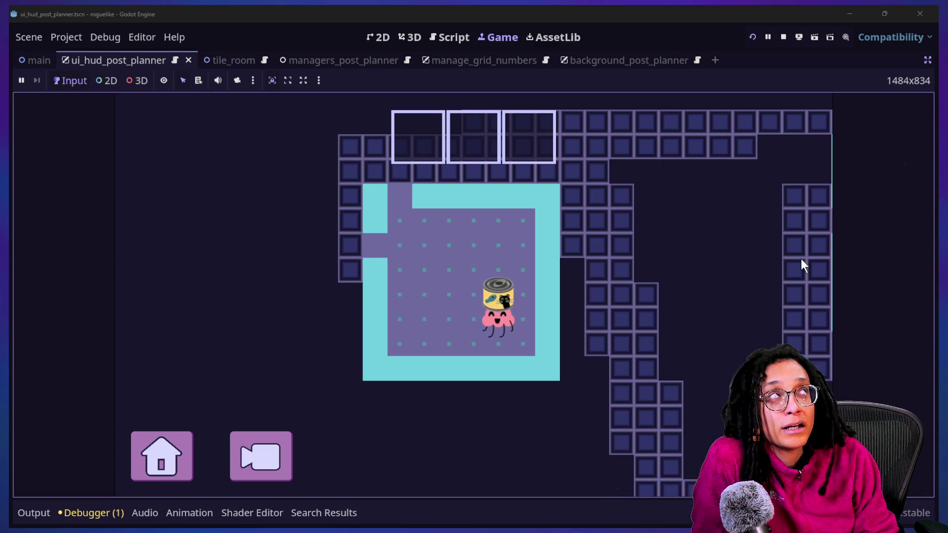
{"action": "key", "text": "Left"}
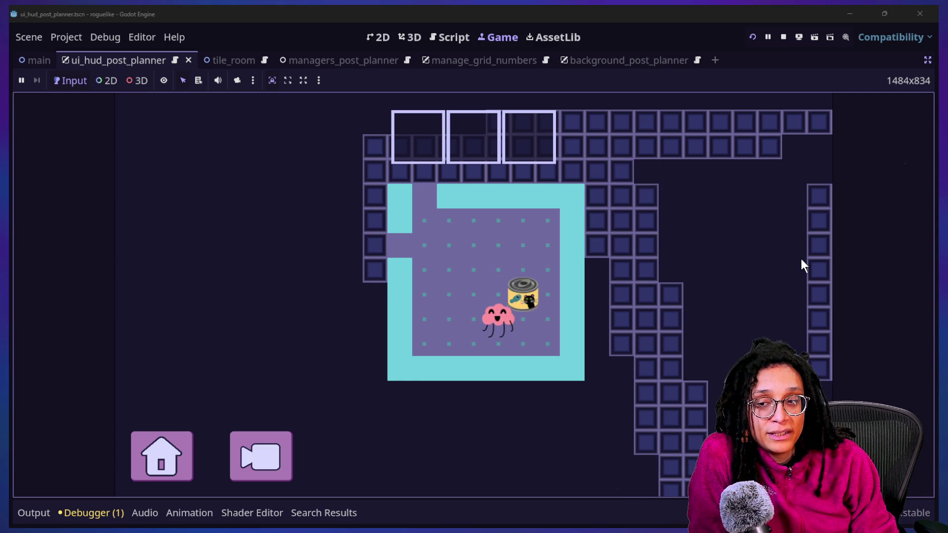
{"action": "key", "text": "Up"}
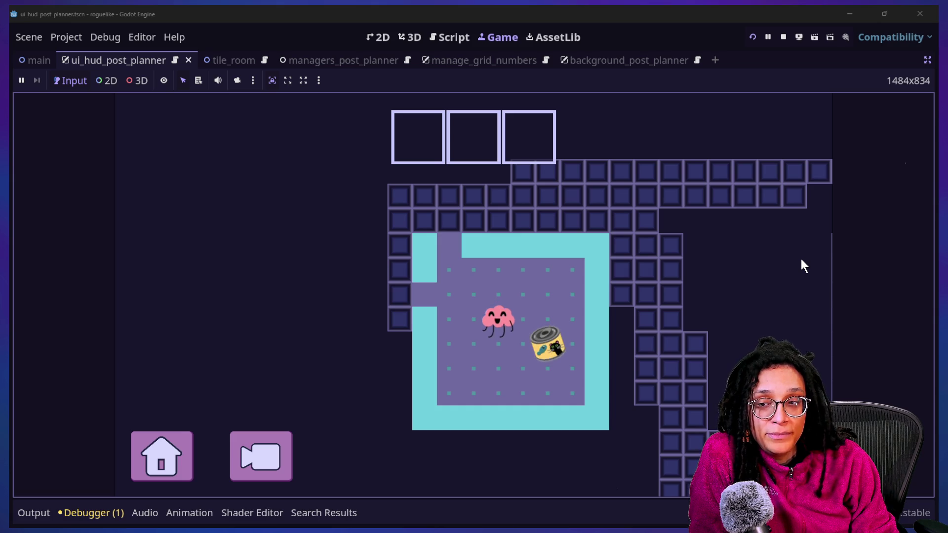
{"action": "key", "text": "Left"}
{"action": "key", "text": "Up"}
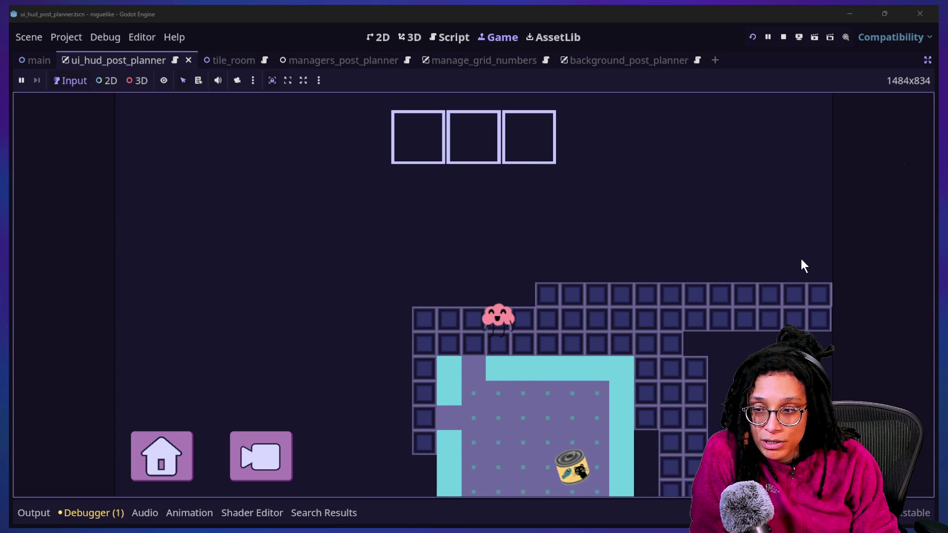
{"action": "key", "text": "Right"}
{"action": "key", "text": "Right"}
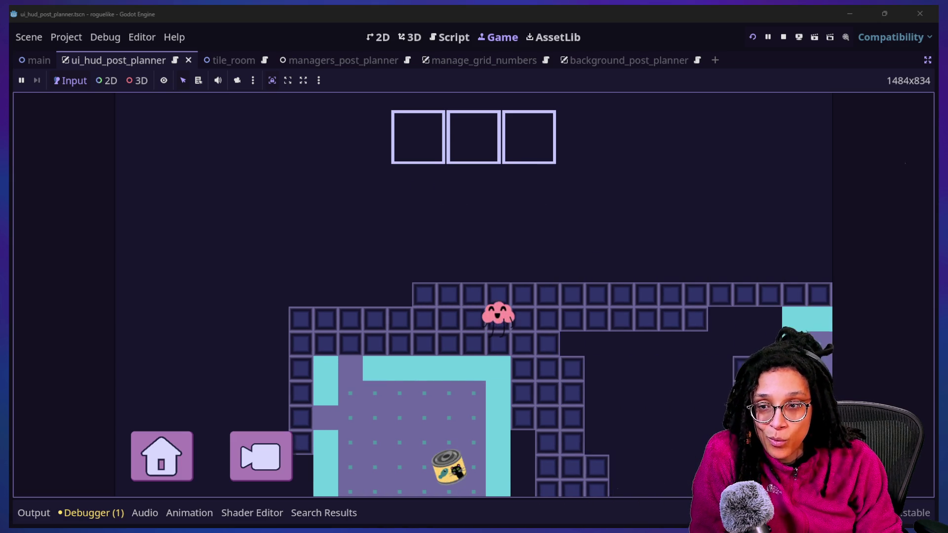
{"action": "key", "text": "Right"}
{"action": "key", "text": "Right"}
{"action": "key", "text": "Right"}
{"action": "key", "text": "Up"}
Step: Walk the character back through the corridors into the room, stopping beside the cat food can
{"action": "key", "text": "Right"}
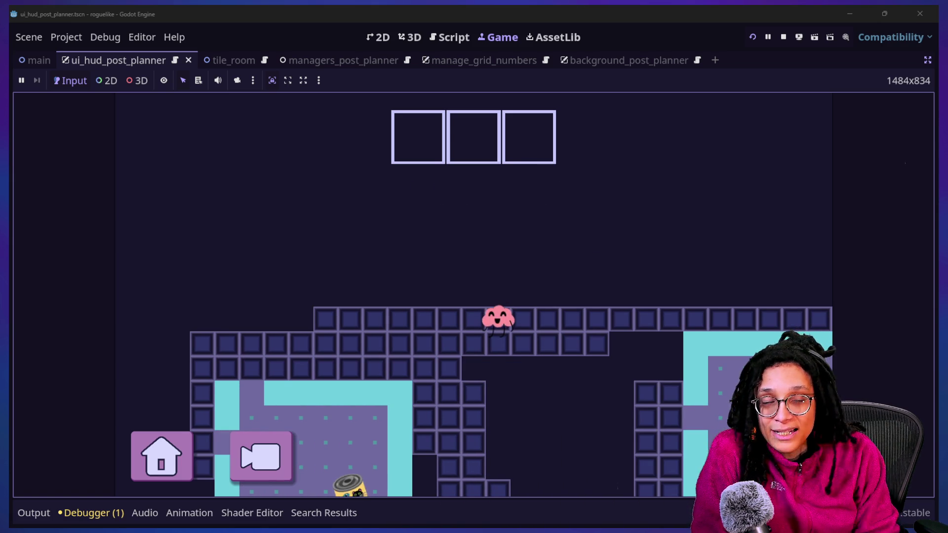
{"action": "key", "text": "Left"}
{"action": "key", "text": "Left"}
{"action": "key", "text": "Up"}
{"action": "key", "text": "Down"}
{"action": "key", "text": "Down"}
{"action": "key", "text": "Down"}
{"action": "key", "text": "Down"}
{"action": "key", "text": "Down"}
{"action": "key", "text": "Right"}
{"action": "key", "text": "Down"}
{"action": "key", "text": "Right"}
{"action": "key", "text": "Down"}
{"action": "key", "text": "Down"}
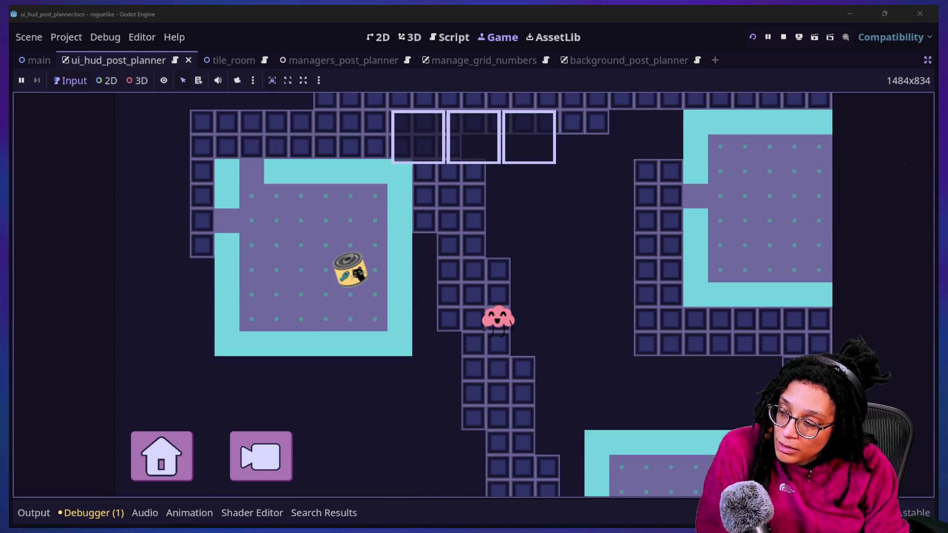
{"action": "key", "text": "Down"}
{"action": "key", "text": "Down"}
{"action": "key", "text": "Up"}
{"action": "key", "text": "Up"}
{"action": "key", "text": "Left"}
{"action": "key", "text": "Up"}
{"action": "key", "text": "Up"}
{"action": "key", "text": "Up"}
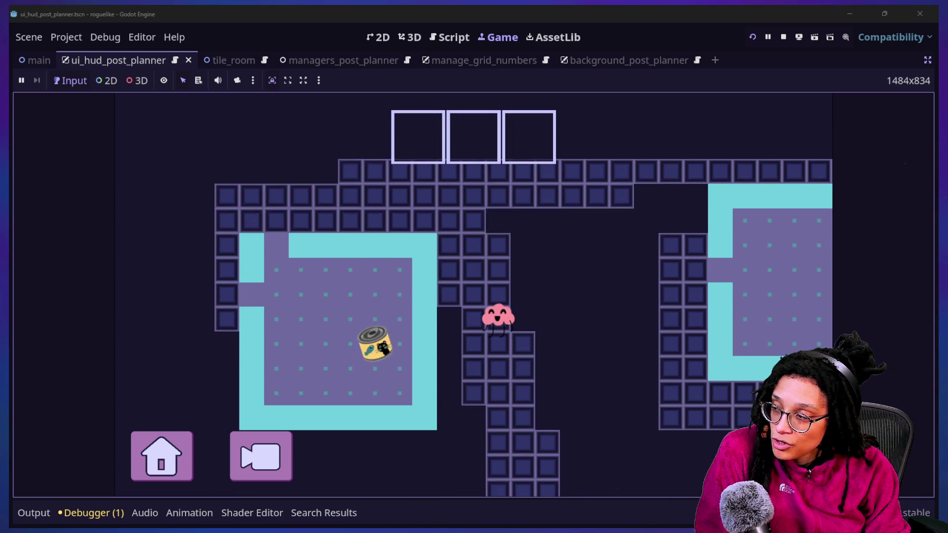
{"action": "key", "text": "Up"}
{"action": "key", "text": "Up"}
{"action": "key", "text": "Left"}
{"action": "key", "text": "Up"}
{"action": "key", "text": "Up"}
{"action": "key", "text": "Left"}
{"action": "key", "text": "Left"}
{"action": "key", "text": "Left"}
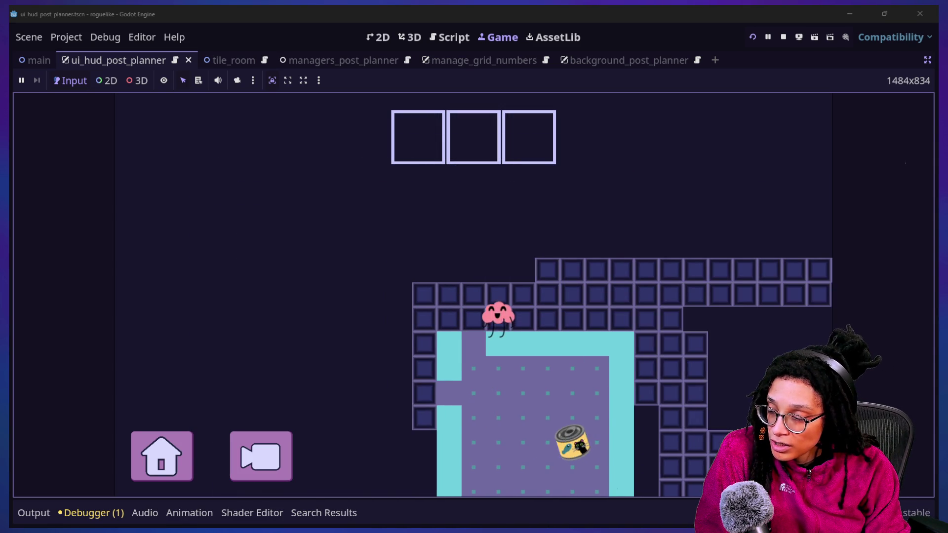
{"action": "key", "text": "Left"}
{"action": "key", "text": "Down"}
{"action": "key", "text": "Down"}
{"action": "key", "text": "Down"}
{"action": "key", "text": "Down"}
{"action": "key", "text": "Down"}
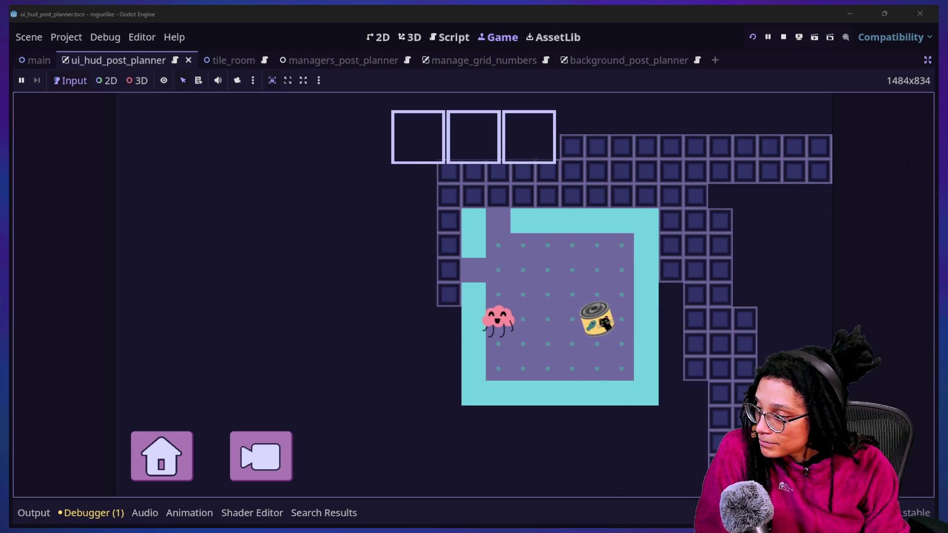
{"action": "key", "text": "Right"}
{"action": "key", "text": "Right"}
{"action": "key", "text": "Right"}
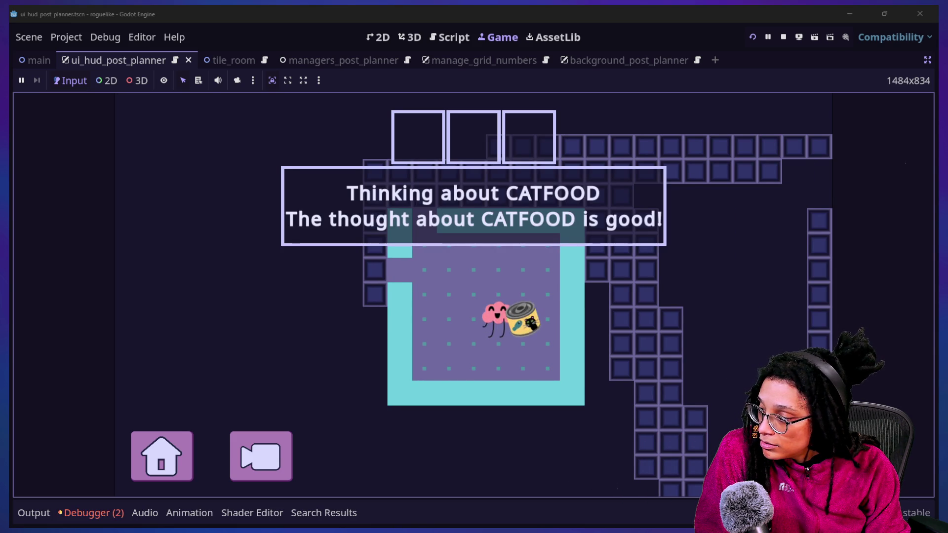
Step: In the Debugger's Errors list, expand the animation_finished signal error to its C++ source line
{"action": "left_click", "coordinate": [77, 510]}
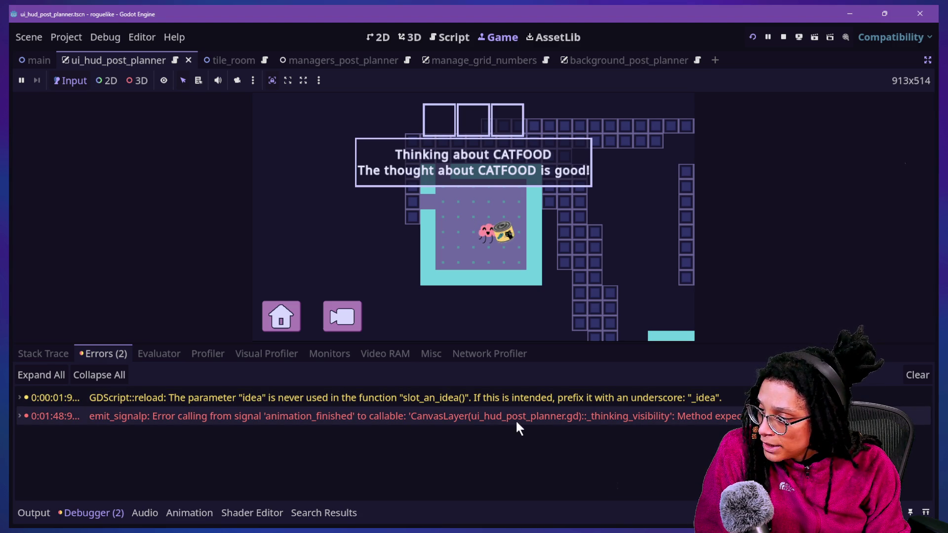
{"action": "mouse_move", "coordinate": [511, 420]}
{"action": "left_click", "coordinate": [674, 421]}
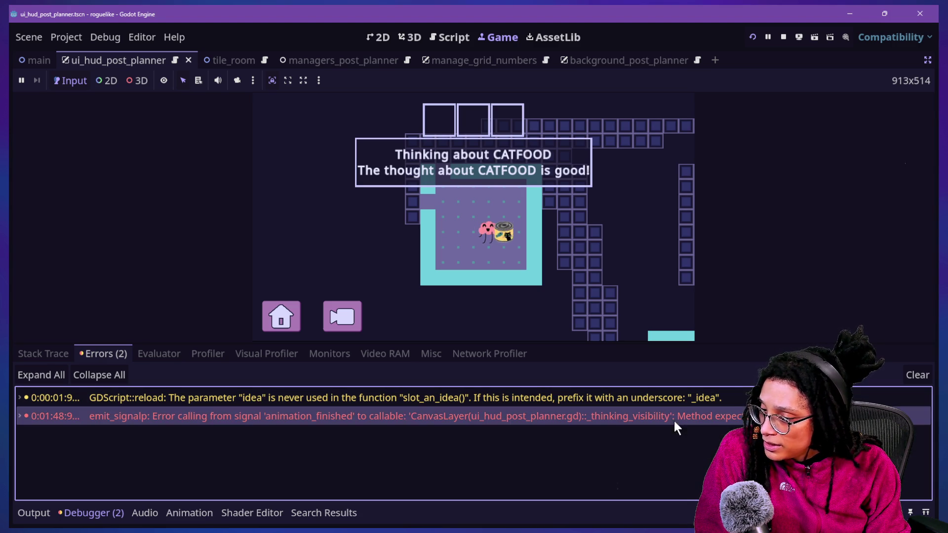
{"action": "double_click", "coordinate": [673, 419]}
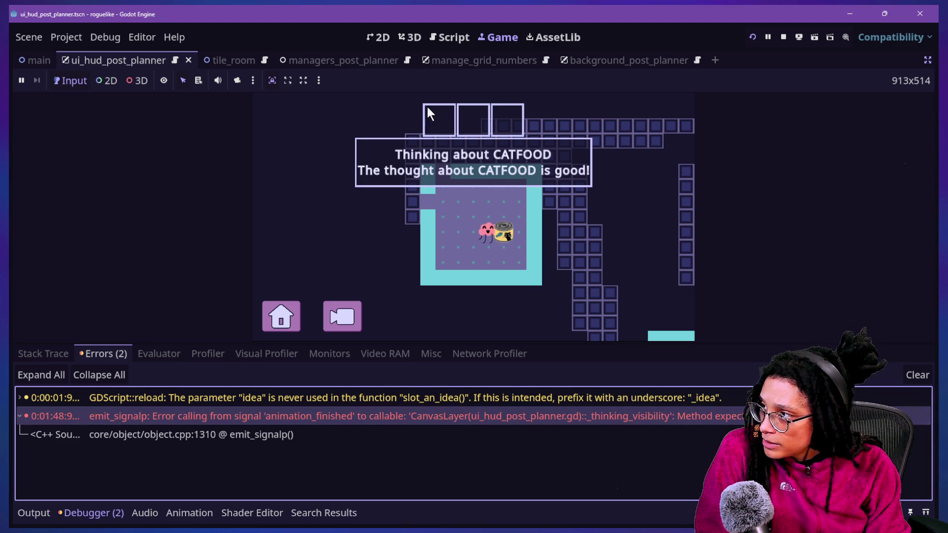
{"action": "left_click", "coordinate": [450, 39]}
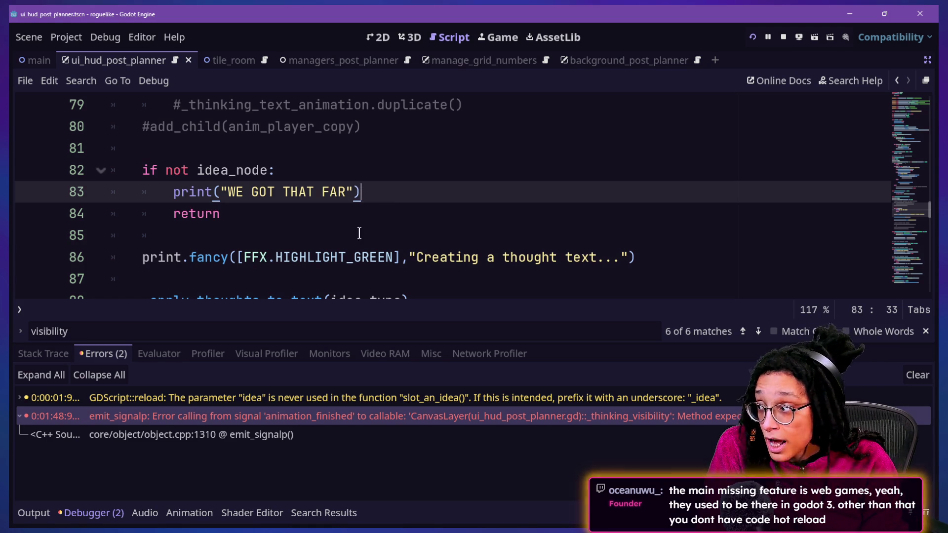
Step: Browse ui_hud_post_planner.gd around the idea_node return line and blank line 85
{"action": "key", "text": "Up"}
{"action": "key", "text": "Down"}
{"action": "key", "text": "Down"}
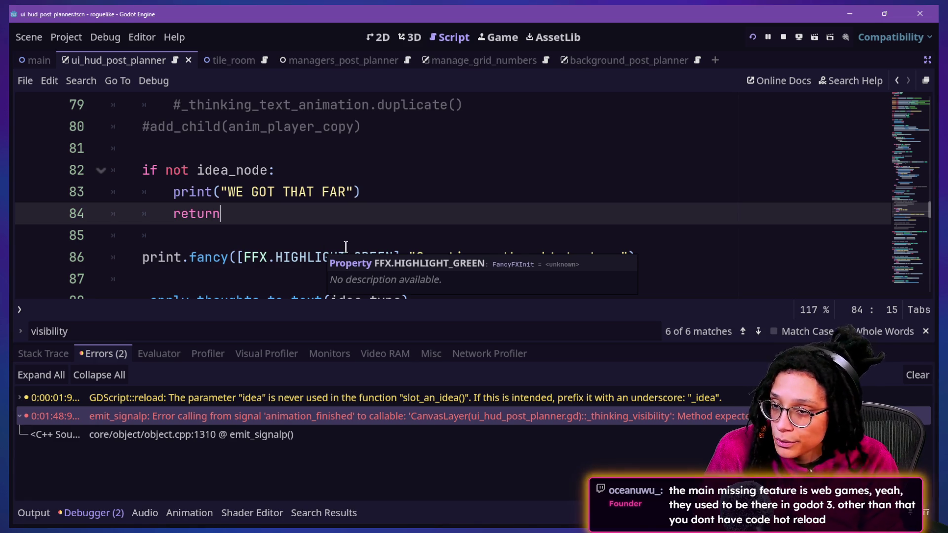
{"action": "left_click", "coordinate": [336, 244]}
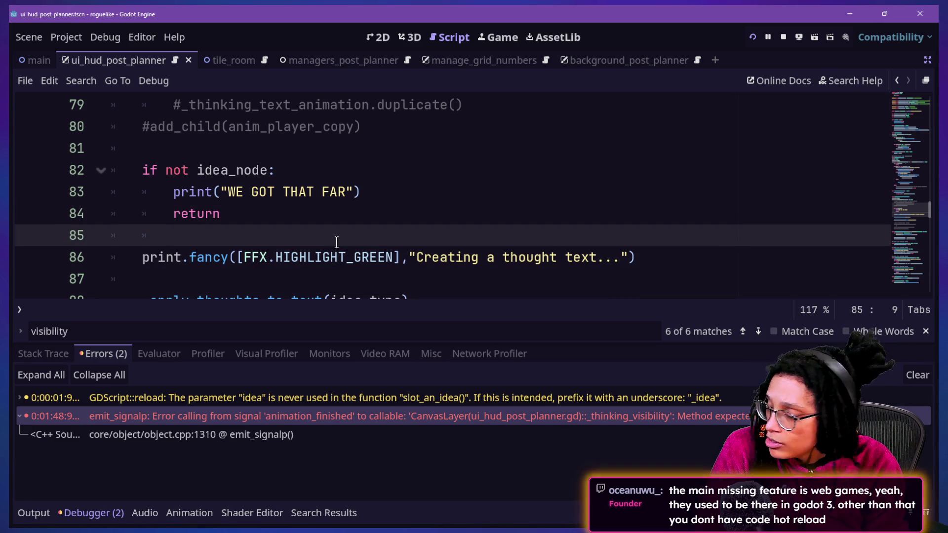
{"action": "key", "text": "Down"}
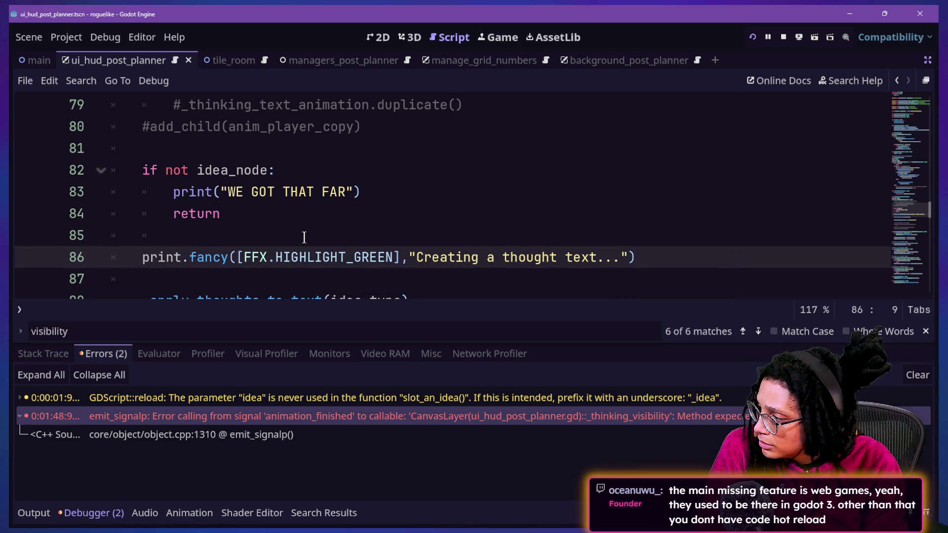
{"action": "scroll", "coordinate": [304, 240], "scroll_direction": "up", "scroll_amount": 5}
{"action": "scroll", "coordinate": [305, 237], "scroll_direction": "down", "scroll_amount": 1}
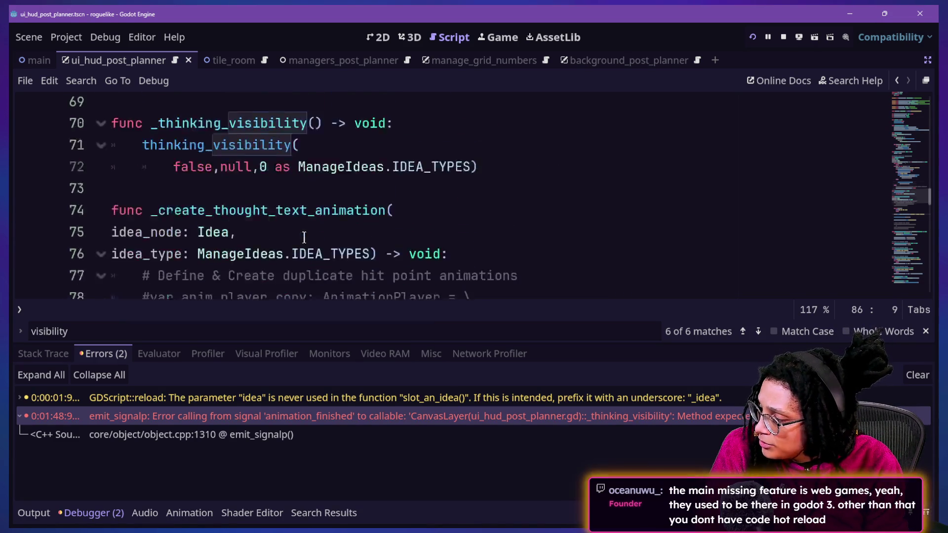
{"action": "scroll", "coordinate": [304, 238], "scroll_direction": "up", "scroll_amount": 9}
{"action": "scroll", "coordinate": [304, 237], "scroll_direction": "up", "scroll_amount": 8}
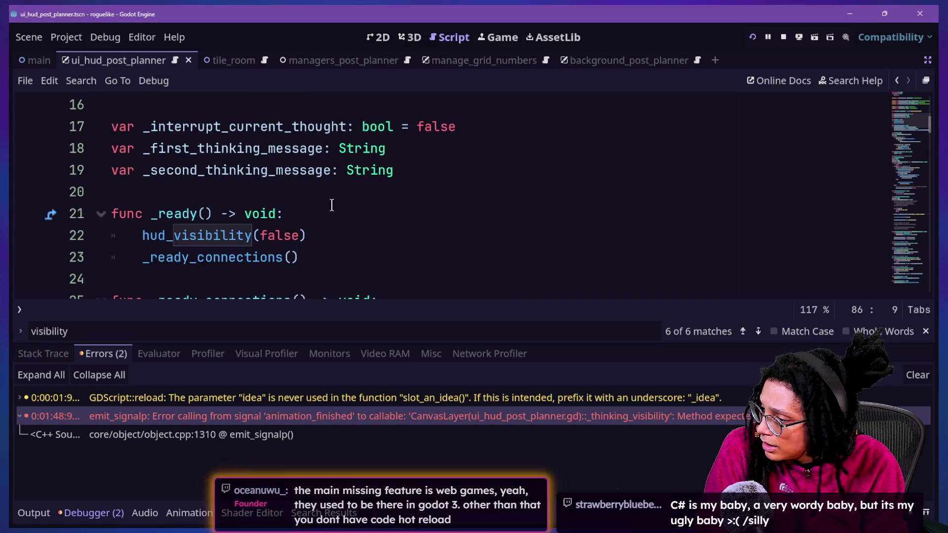
Step: Search the script for '_thinkin' and jump to the _thinking_visibility function definition
{"action": "left_click", "coordinate": [338, 193]}
{"action": "key", "text": "ctrl+f"}
{"action": "type", "text": "_thinkin"}
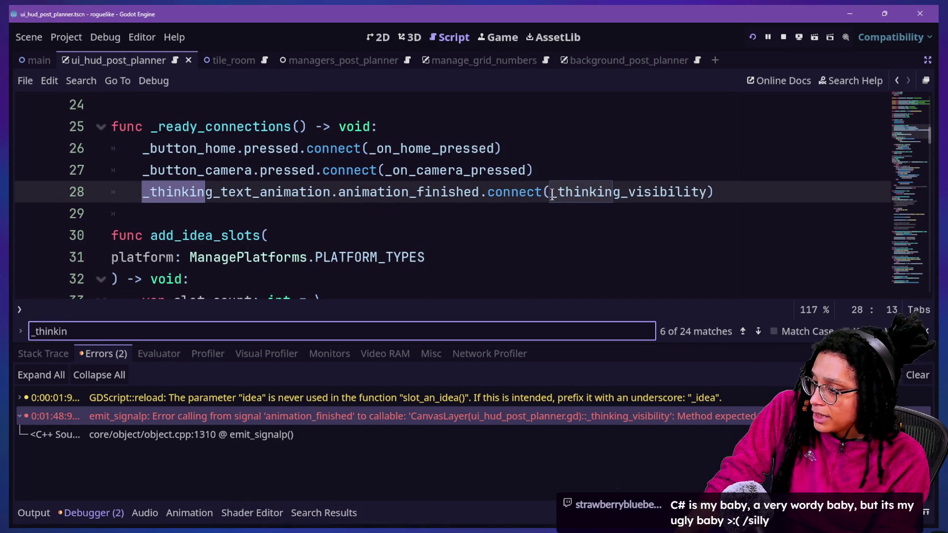
{"action": "left_click", "coordinate": [676, 191]}
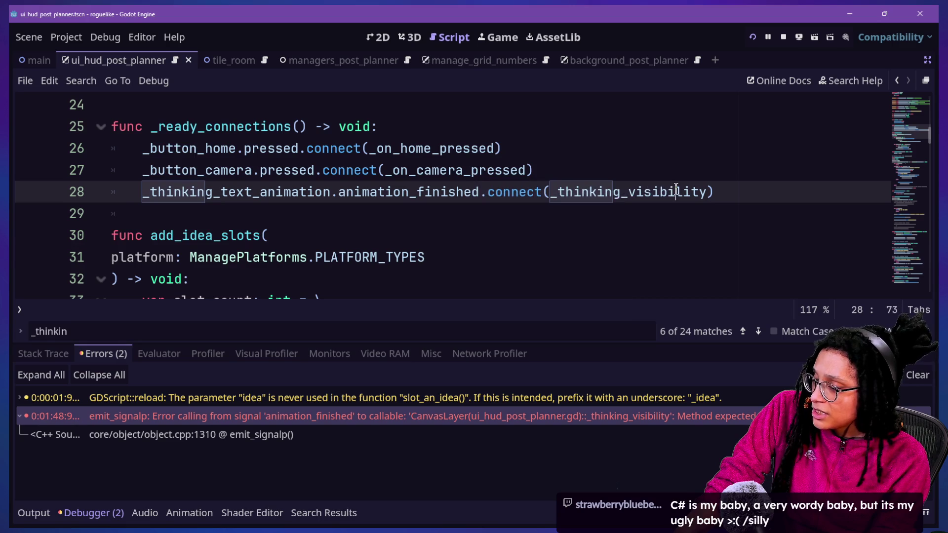
{"action": "key", "text": "Up"}
{"action": "key", "text": "Down"}
{"action": "key", "text": "Down"}
{"action": "key", "text": "Up"}
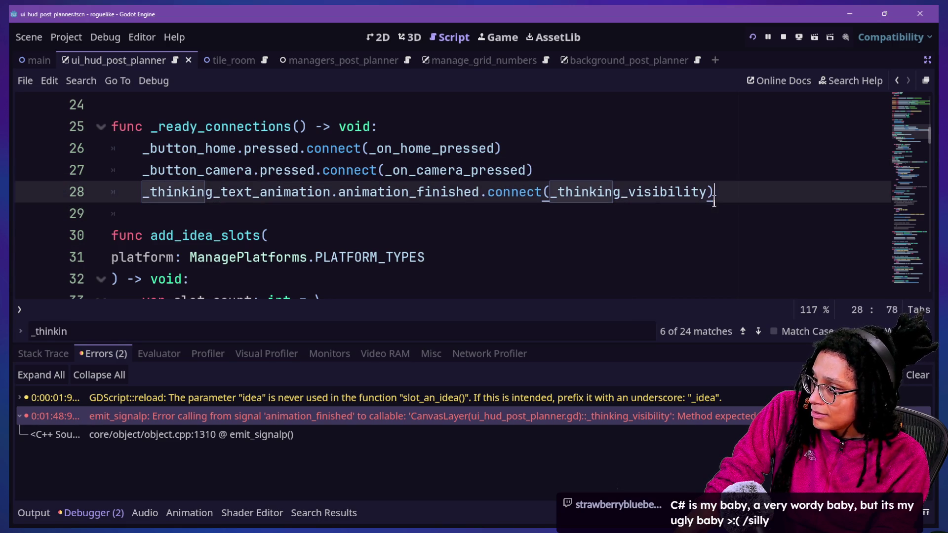
{"action": "mouse_move", "coordinate": [410, 198]}
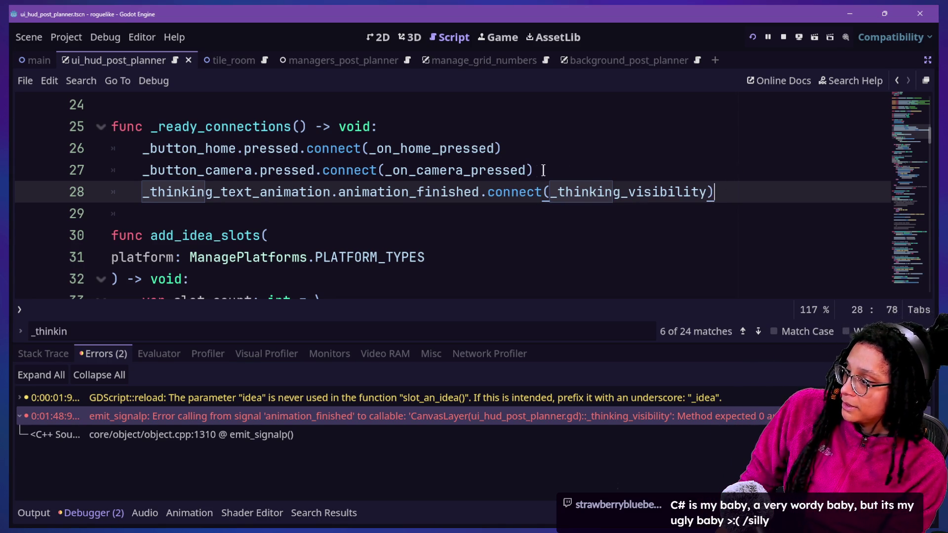
{"action": "left_click", "coordinate": [589, 196], "text": "ctrl"}
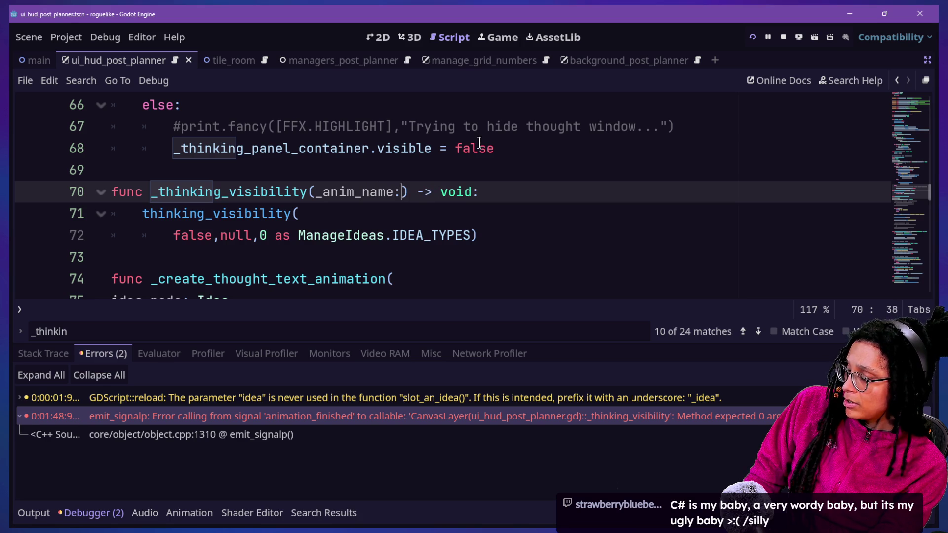
Step: Give _thinking_visibility on line 70 the parameter _anim_name:String, keeping the leading underscore
{"action": "type", "text": "String"}
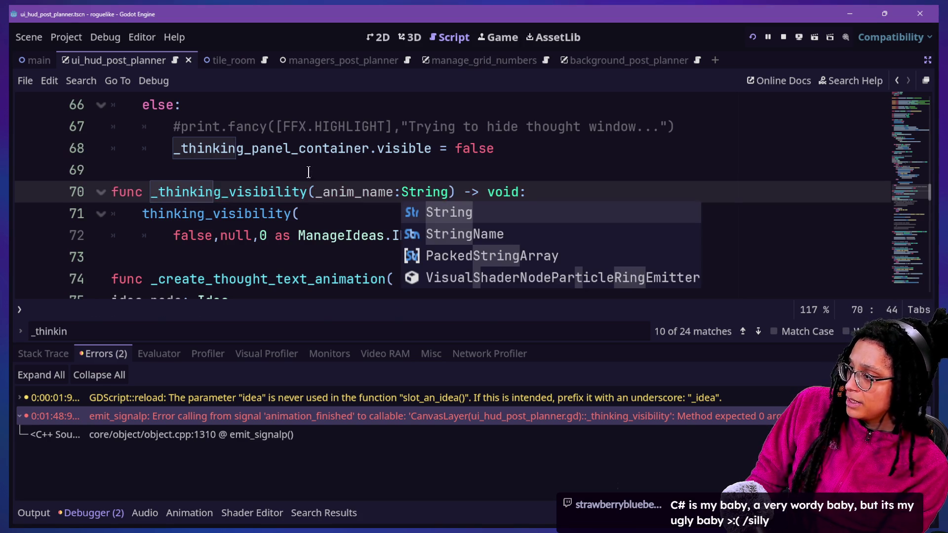
{"action": "left_click", "coordinate": [454, 169]}
{"action": "left_click", "coordinate": [329, 192]}
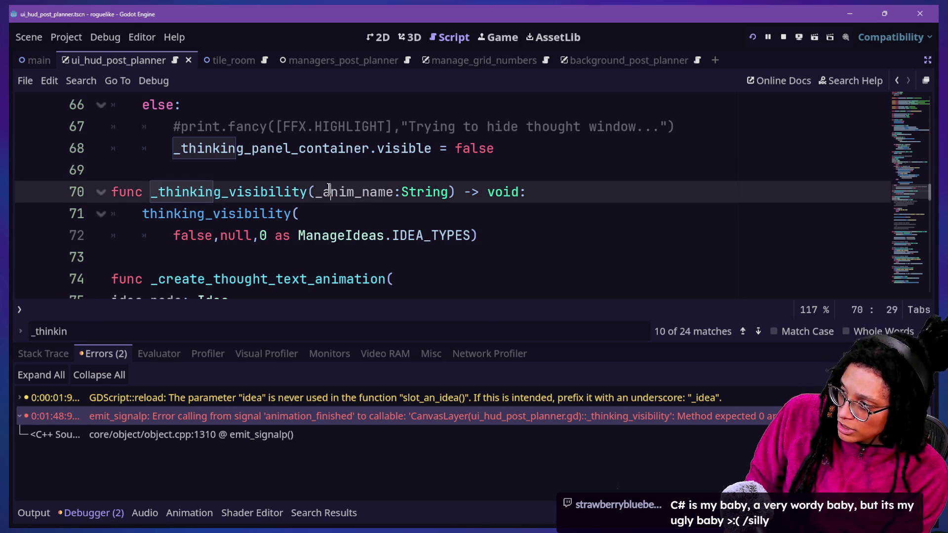
{"action": "key", "text": "BackSpace"}
{"action": "left_click", "coordinate": [496, 149]}
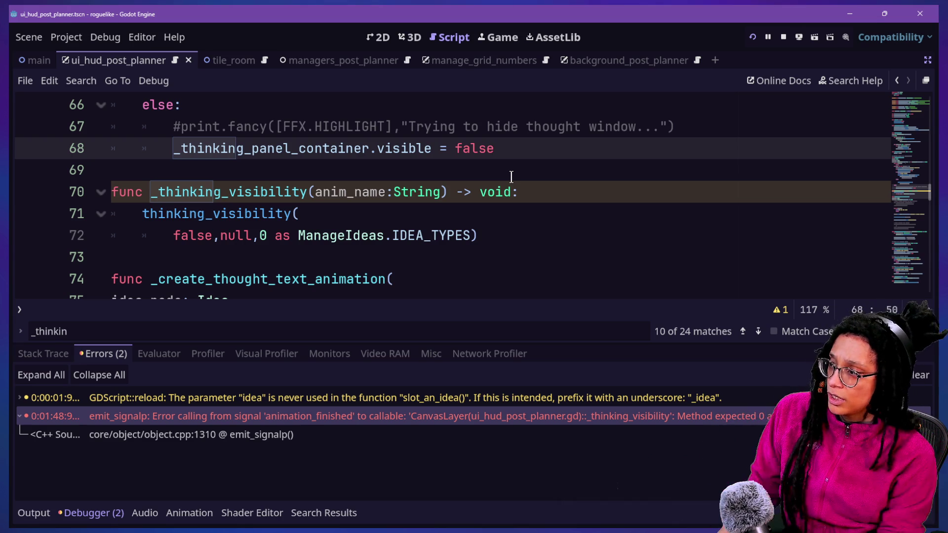
{"action": "left_click", "coordinate": [315, 193]}
{"action": "type", "text": "_"}
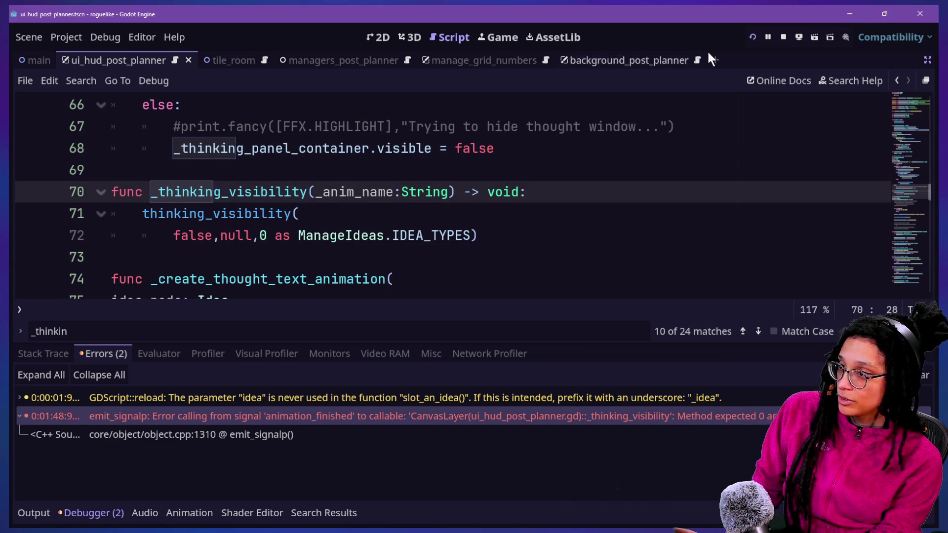
Step: Run the game, start planning on Catstagram, and walk the player into the CATFOOD idea
{"action": "left_click", "coordinate": [753, 38]}
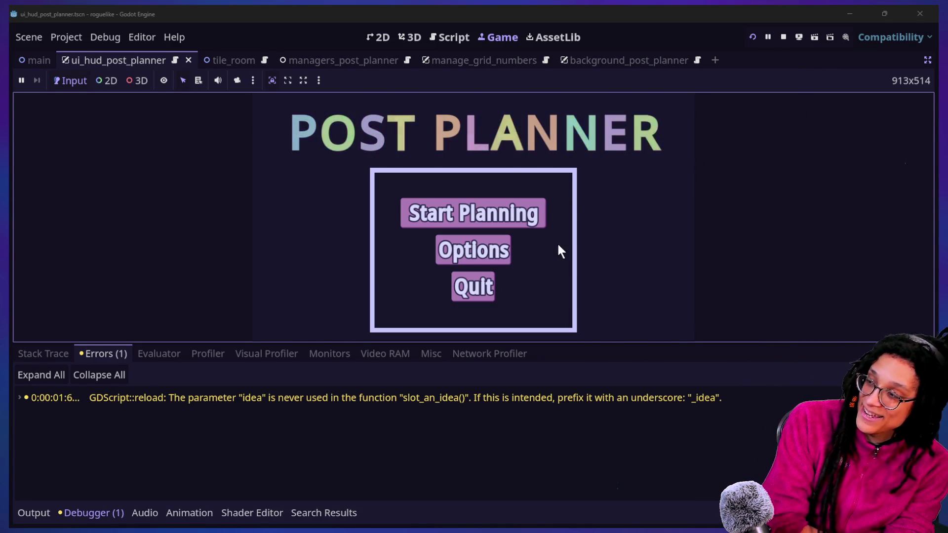
{"action": "left_click", "coordinate": [524, 224]}
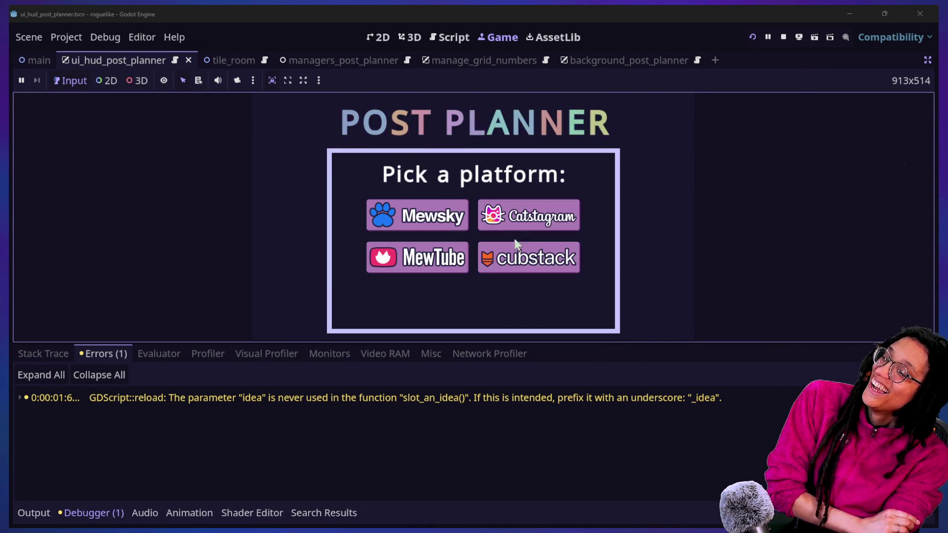
{"action": "left_click", "coordinate": [581, 217]}
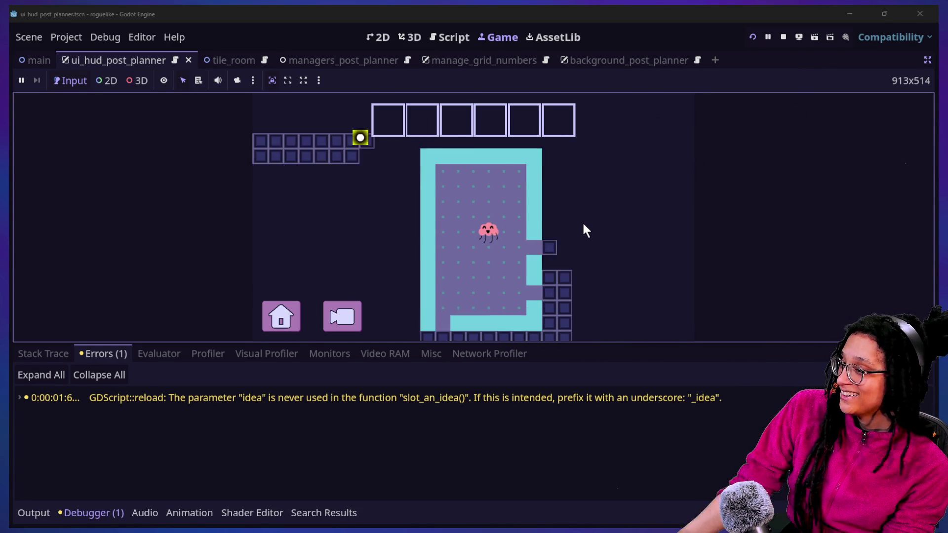
{"action": "key", "text": "Right"}
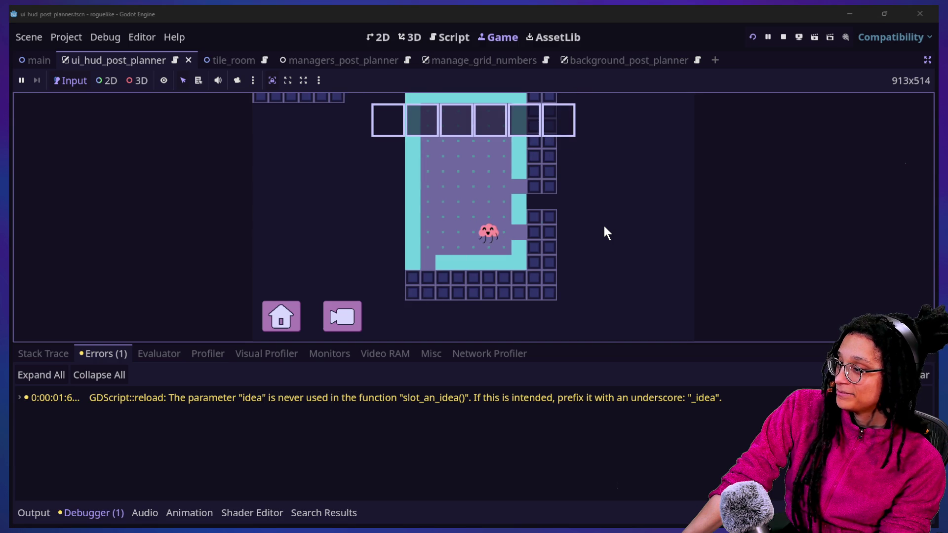
{"action": "key", "text": "Up"}
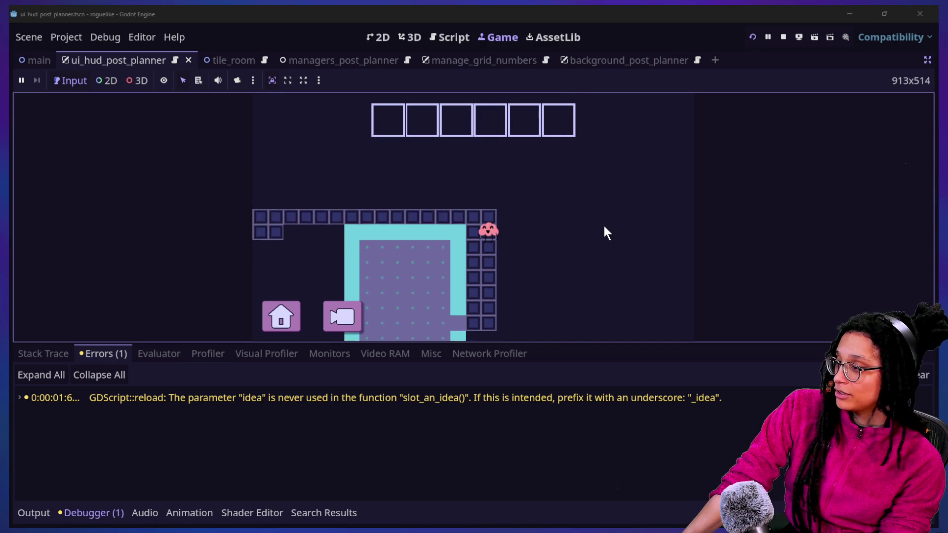
{"action": "key", "text": "Left"}
{"action": "key", "text": "Right"}
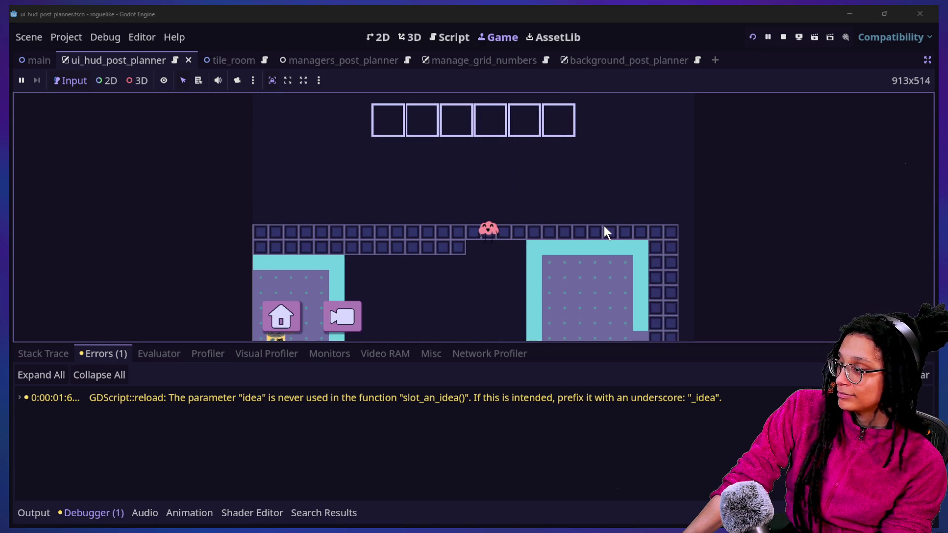
{"action": "key", "text": "Right"}
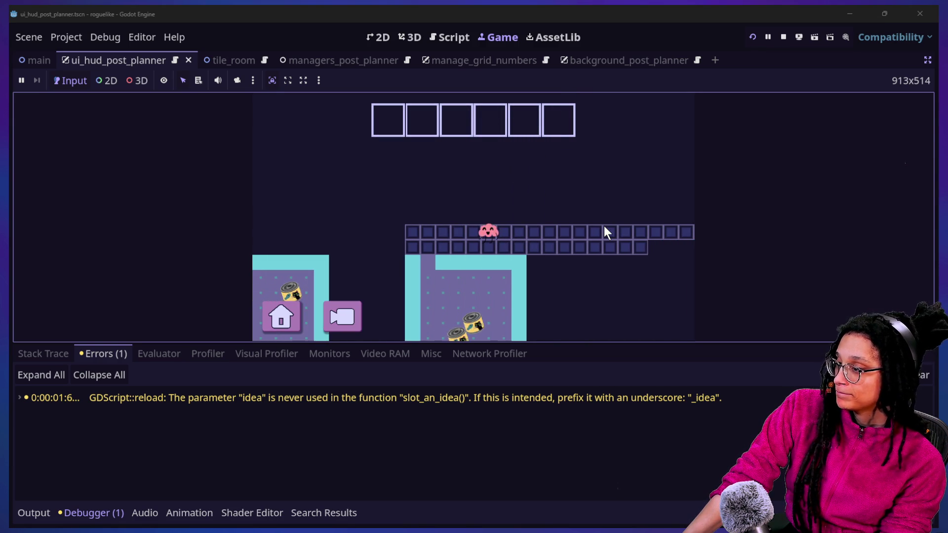
{"action": "key", "text": "Down"}
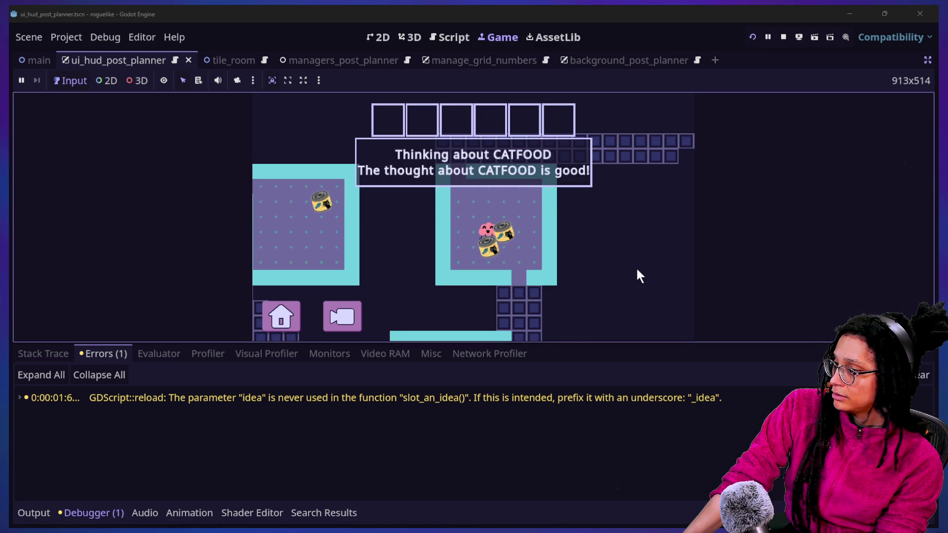
{"action": "key", "text": "Up"}
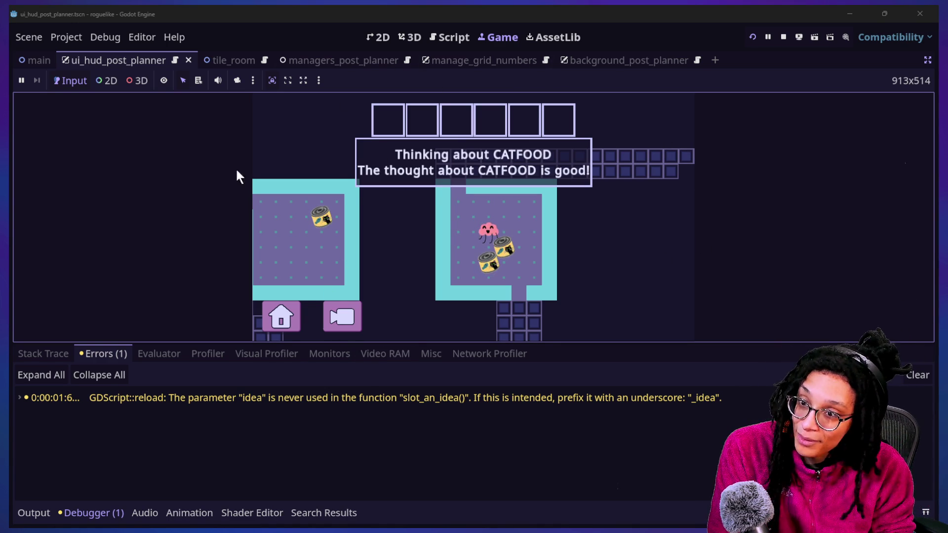
Step: Check the Output log while bumping CATFOOD again to log the second thinking message
{"action": "left_click", "coordinate": [34, 513]}
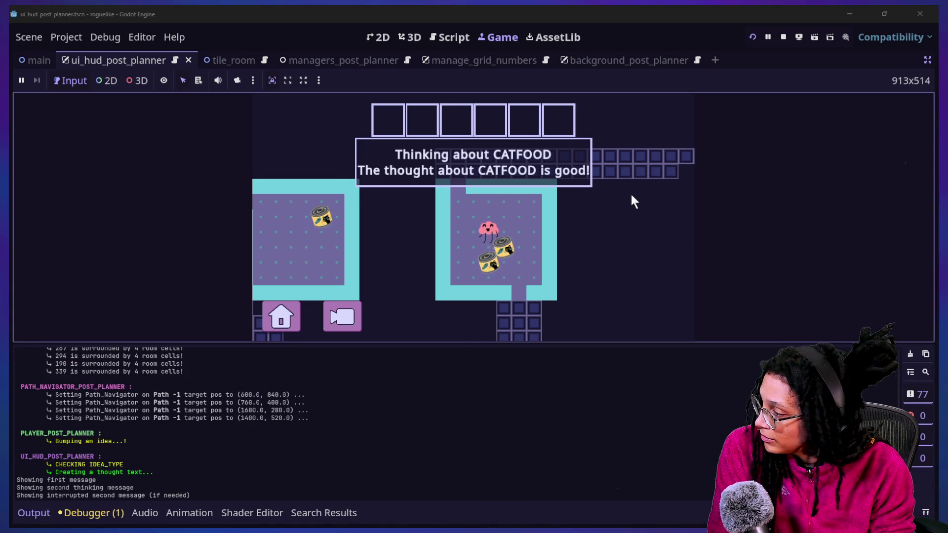
{"action": "scroll", "coordinate": [166, 407], "scroll_direction": "up", "scroll_amount": 2}
{"action": "scroll", "coordinate": [166, 407], "scroll_direction": "down", "scroll_amount": 4}
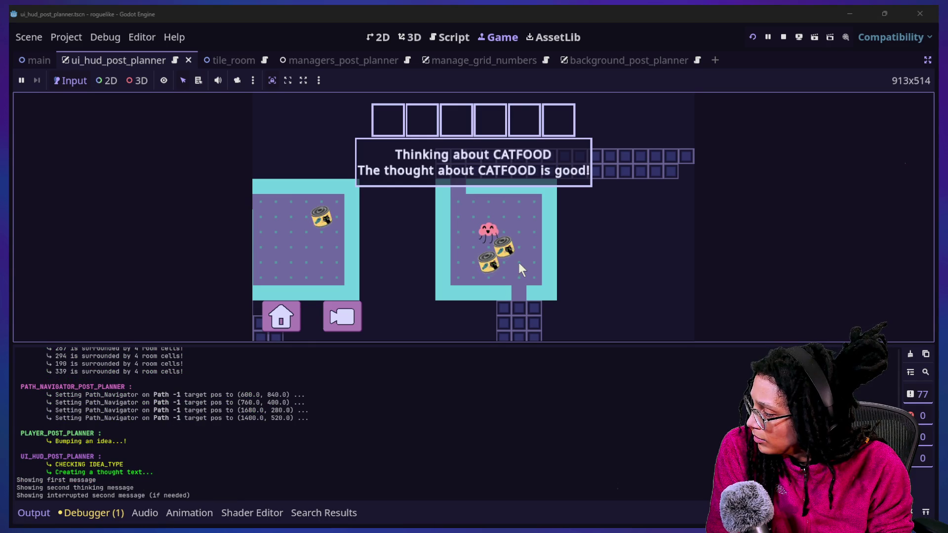
{"action": "key", "text": "Right"}
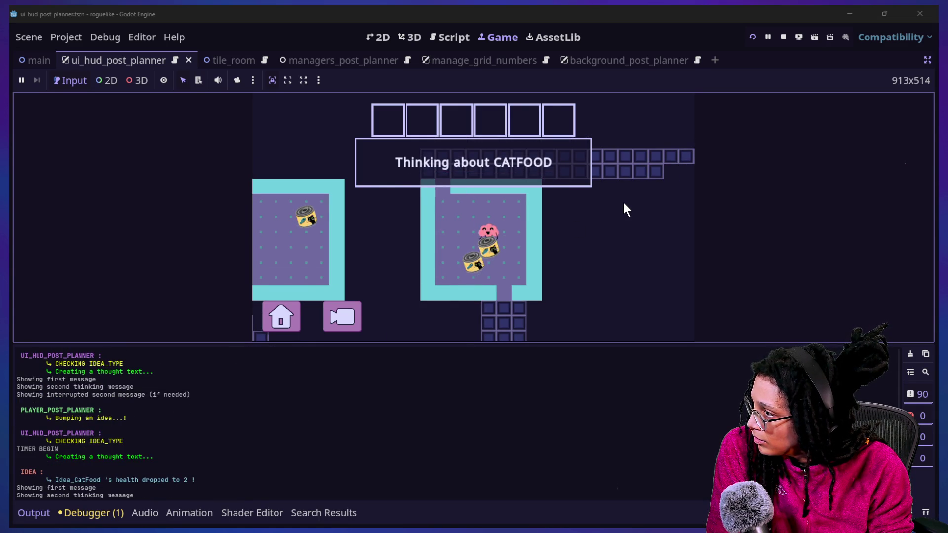
{"action": "key", "text": "Up"}
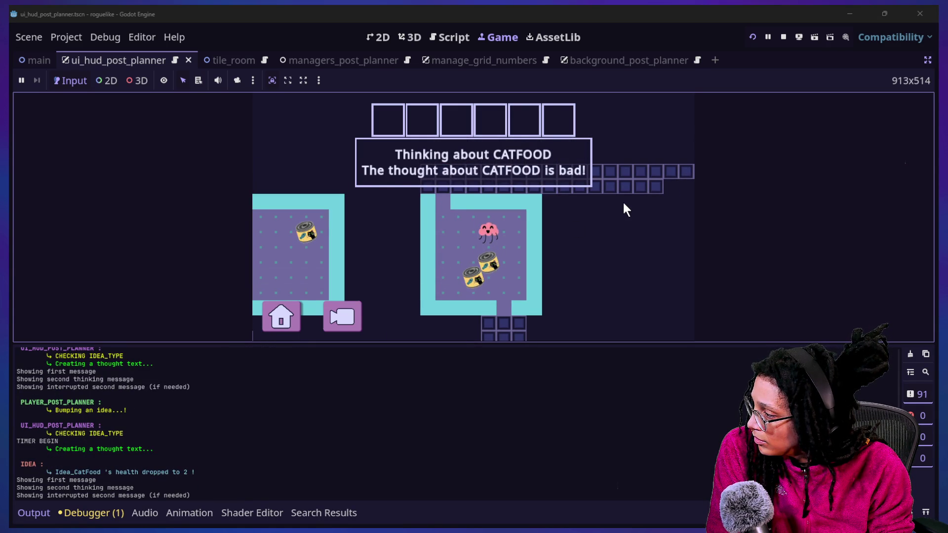
{"action": "left_click", "coordinate": [464, 39]}
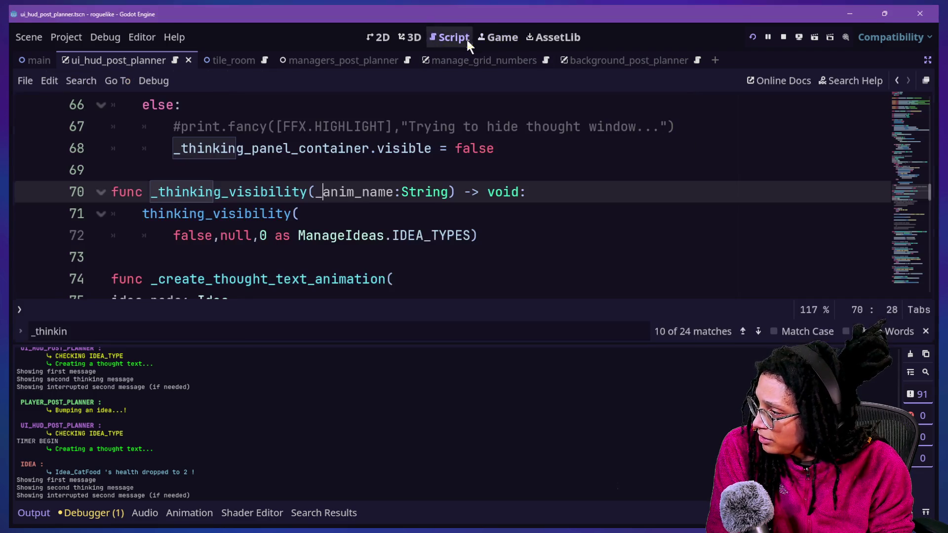
Step: Add print("THINKING VISIBILITY IS HAPPENING") at the top of _thinking_visibility and relaunch the game
{"action": "left_click", "coordinate": [298, 213]}
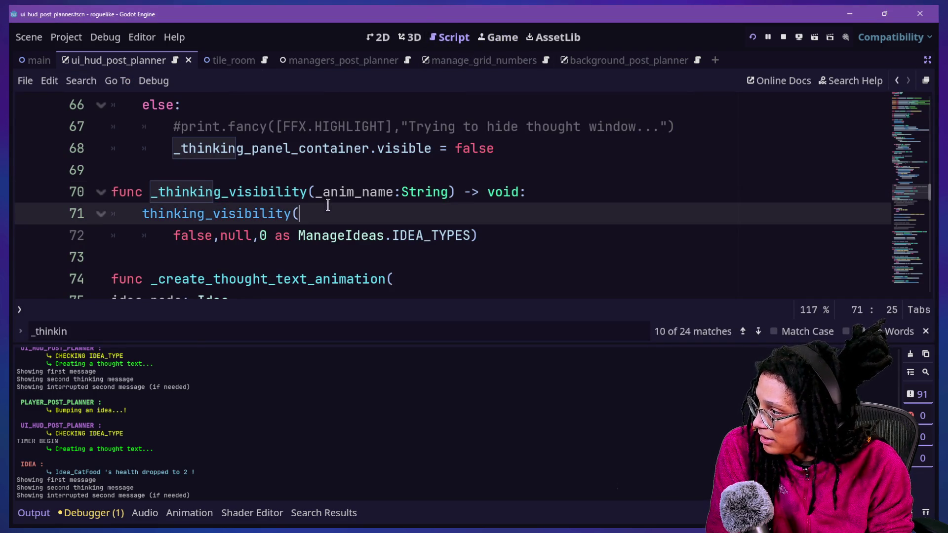
{"action": "left_click", "coordinate": [568, 191]}
{"action": "key", "text": "Return"}
{"action": "type", "text": "print"}
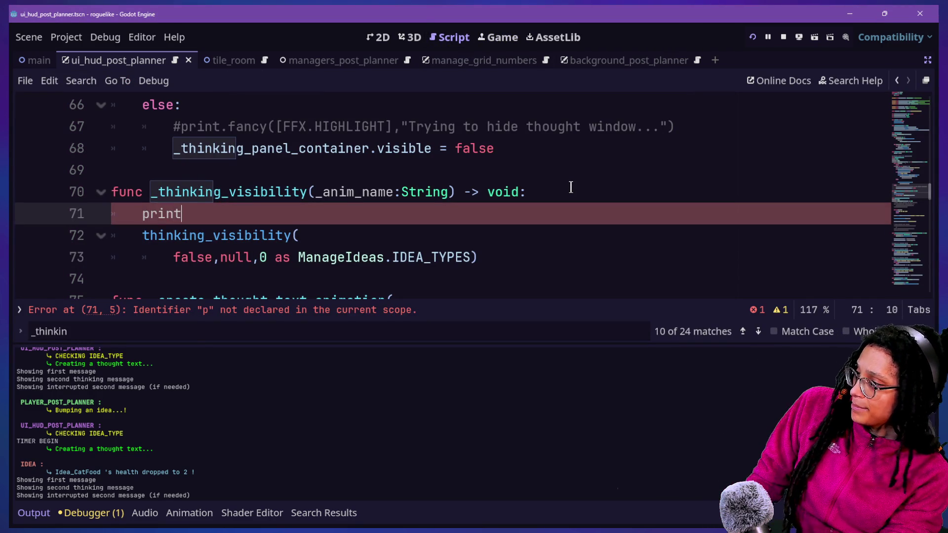
{"action": "type", "text": "(\"THINKING VISIBILITY IS HAPPEN"}
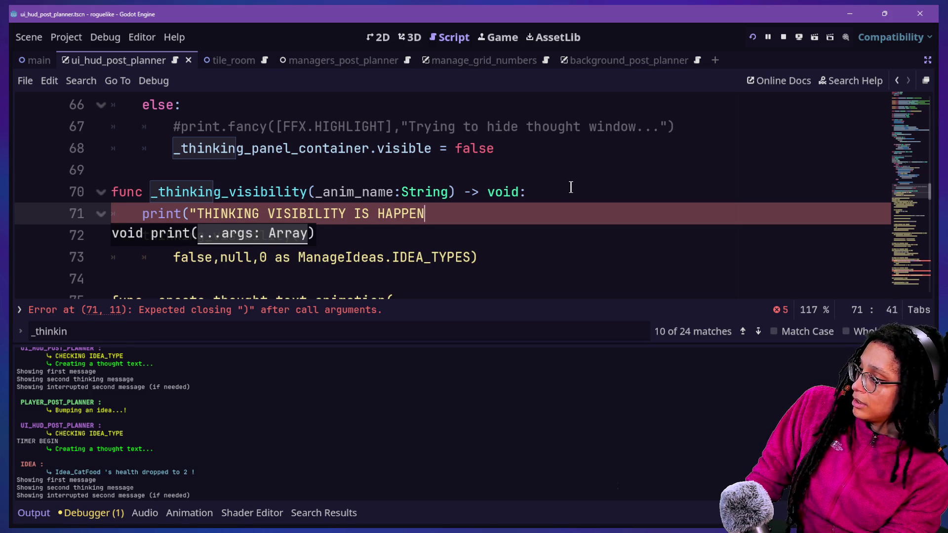
{"action": "type", "text": "\")"}
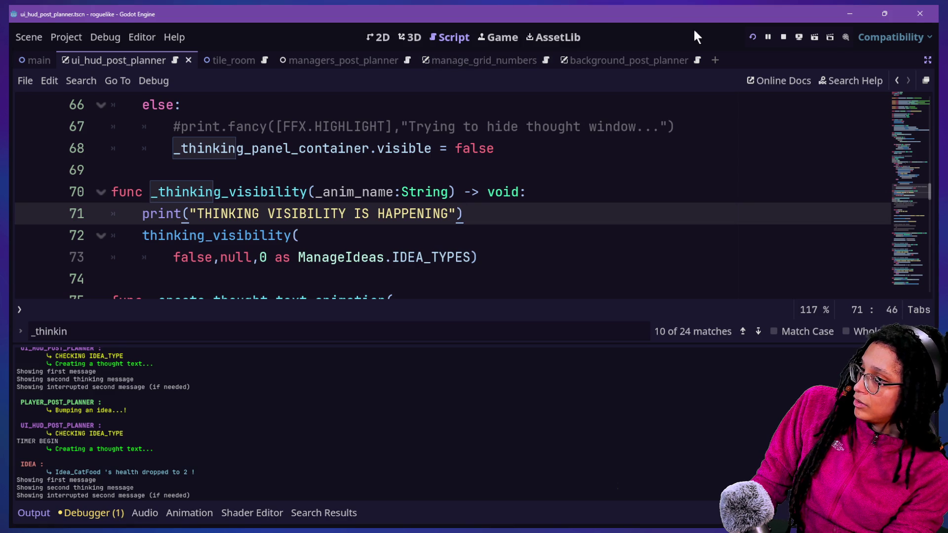
{"action": "left_click", "coordinate": [757, 36]}
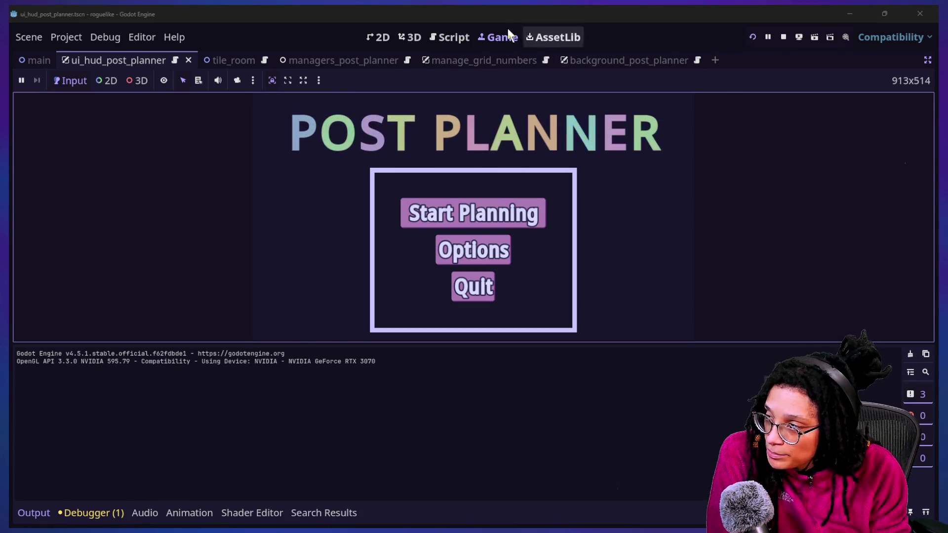
{"action": "left_click", "coordinate": [447, 37]}
Step: Delete the idea_node null check and a temporary debug print line, hiding the output log
{"action": "scroll", "coordinate": [341, 255], "scroll_direction": "up", "scroll_amount": 6}
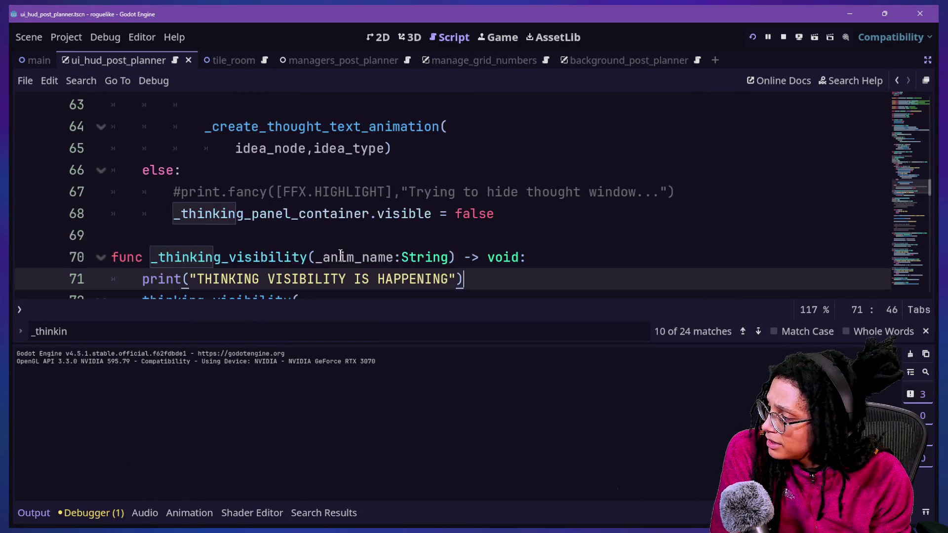
{"action": "mouse_move", "coordinate": [255, 193]}
{"action": "left_mouse_down"}
{"action": "mouse_move", "coordinate": [739, 129]}
{"action": "mouse_move", "coordinate": [218, 172]}
{"action": "mouse_move", "coordinate": [116, 191]}
{"action": "mouse_move", "coordinate": [560, 148]}
{"action": "mouse_move", "coordinate": [599, 123]}
{"action": "mouse_move", "coordinate": [689, 141]}
{"action": "left_mouse_up"}
{"action": "key", "text": "BackSpace"}
{"action": "scroll", "coordinate": [296, 229], "scroll_direction": "down", "scroll_amount": 1}
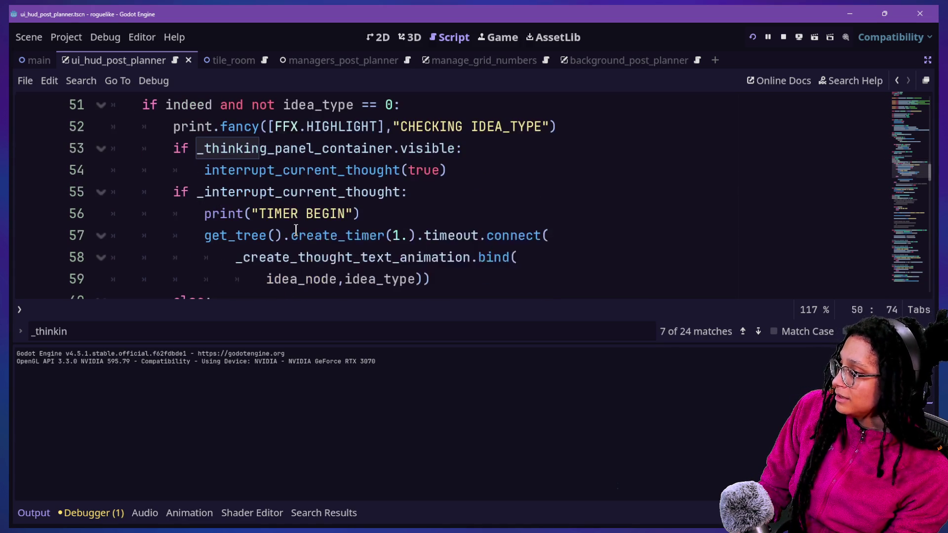
{"action": "scroll", "coordinate": [296, 230], "scroll_direction": "down", "scroll_amount": 7}
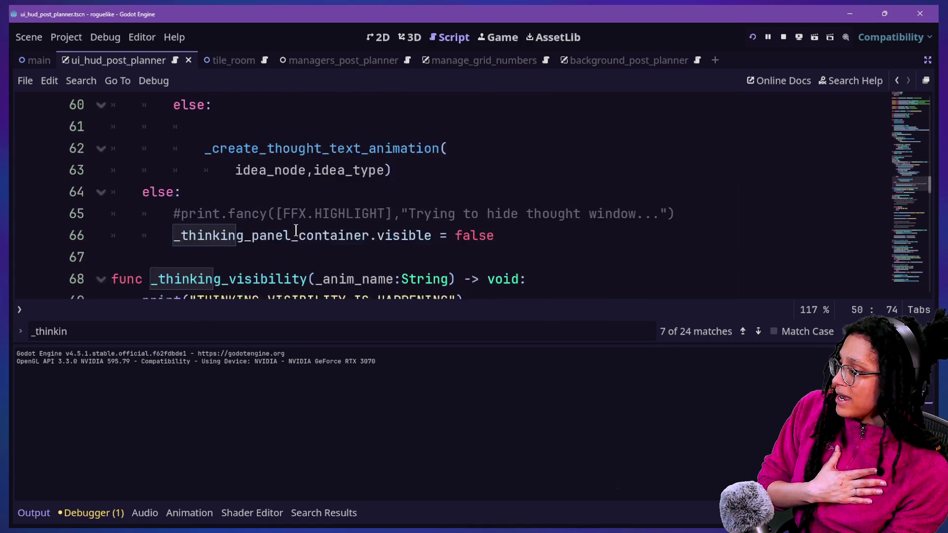
{"action": "scroll", "coordinate": [295, 231], "scroll_direction": "up", "scroll_amount": 4}
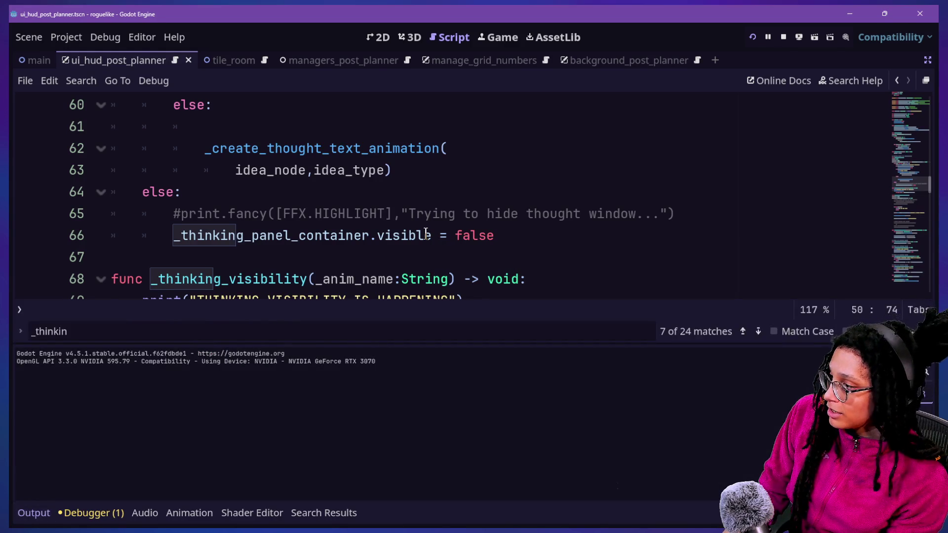
{"action": "key", "text": "ctrl+j"}
{"action": "left_click_drag", "start_coordinate": [525, 305], "coordinate": [557, 282]}
{"action": "key", "text": "BackSpace"}
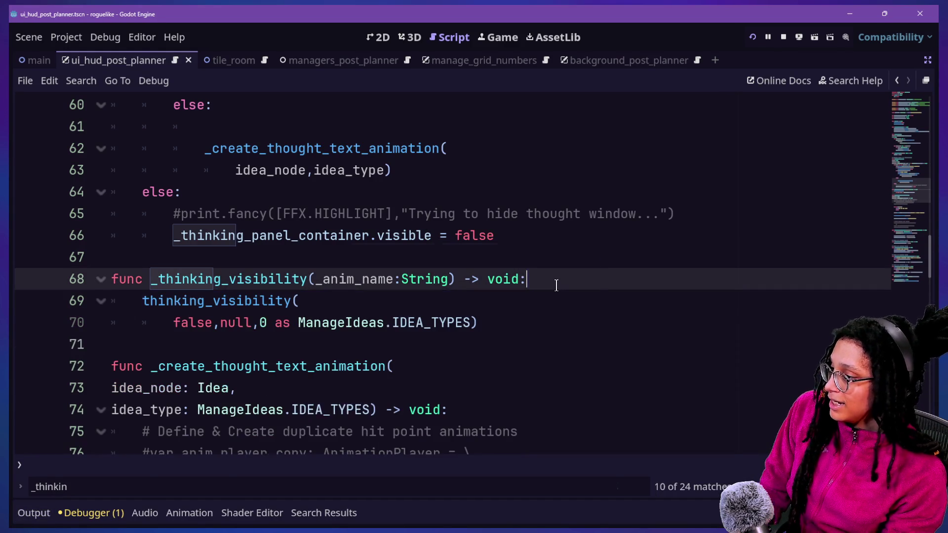
Step: Review the idea_type parameter and the if indeed condition around lines 50–61
{"action": "scroll", "coordinate": [355, 262], "scroll_direction": "up", "scroll_amount": 7}
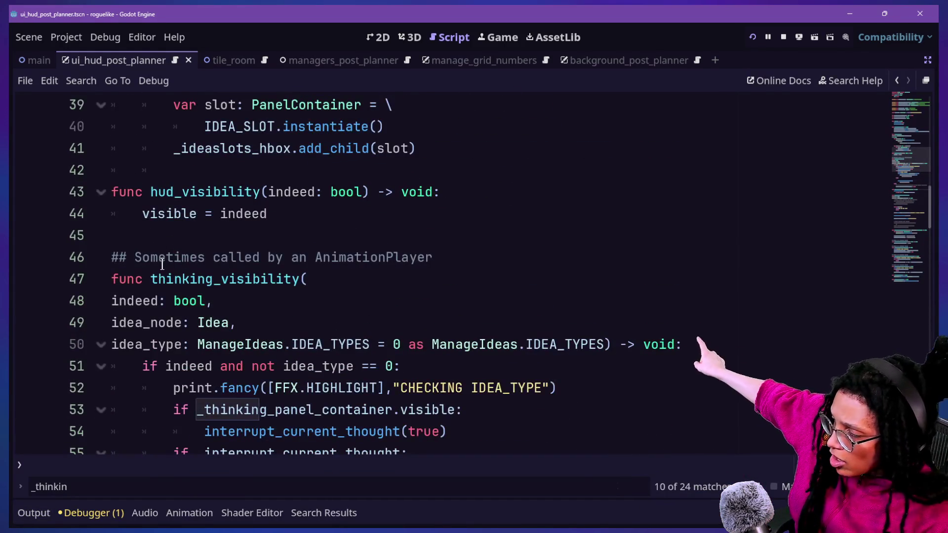
{"action": "left_click_drag", "start_coordinate": [228, 344], "coordinate": [261, 371]}
{"action": "left_click", "coordinate": [268, 344]}
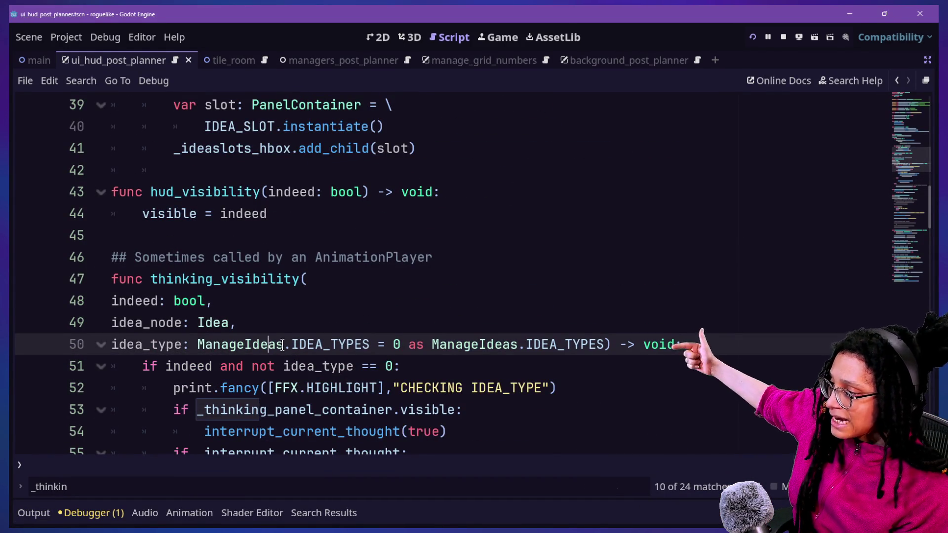
{"action": "scroll", "coordinate": [283, 344], "scroll_direction": "down", "scroll_amount": 1}
{"action": "scroll", "coordinate": [283, 345], "scroll_direction": "down", "scroll_amount": 1}
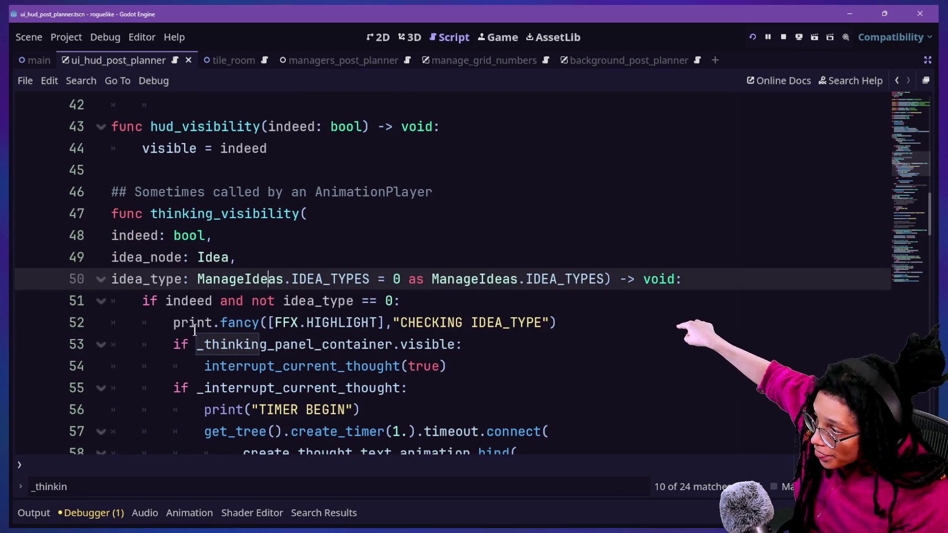
{"action": "left_click", "coordinate": [184, 307]}
{"action": "left_click_drag", "start_coordinate": [185, 310], "coordinate": [252, 389]}
{"action": "scroll", "coordinate": [254, 389], "scroll_direction": "down", "scroll_amount": 2}
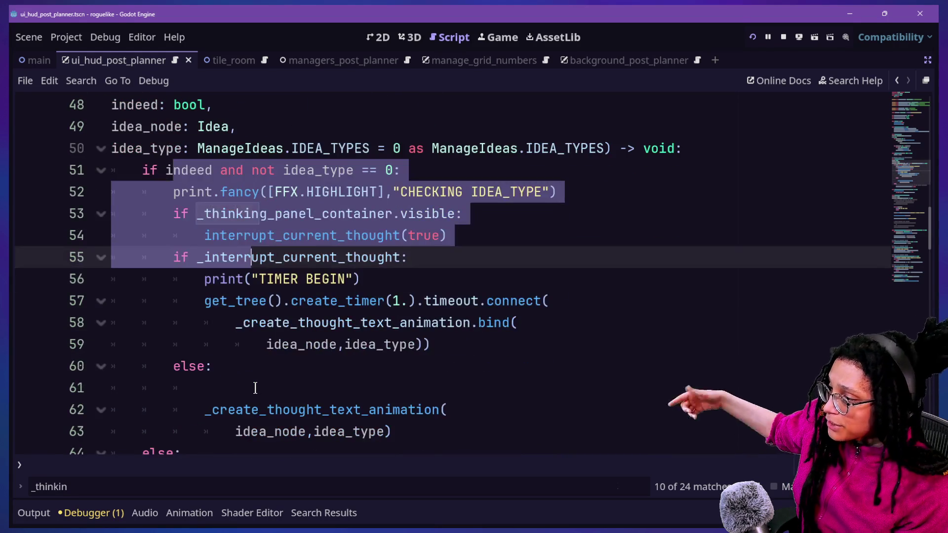
{"action": "left_click", "coordinate": [257, 387]}
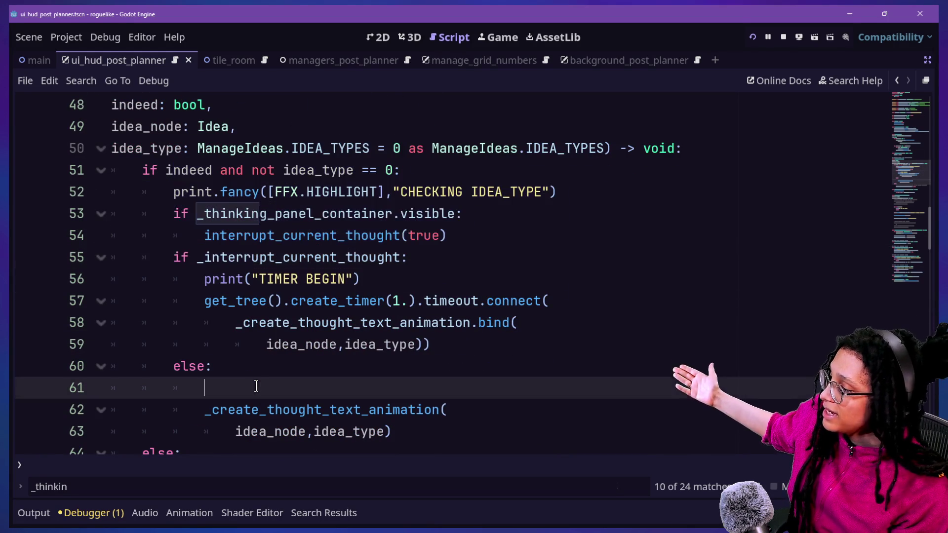
Step: Jump to _create_thought_text_animation and delete its 'WE GOT THAT FAR' debug print
{"action": "left_click_drag", "start_coordinate": [266, 345], "coordinate": [329, 344]}
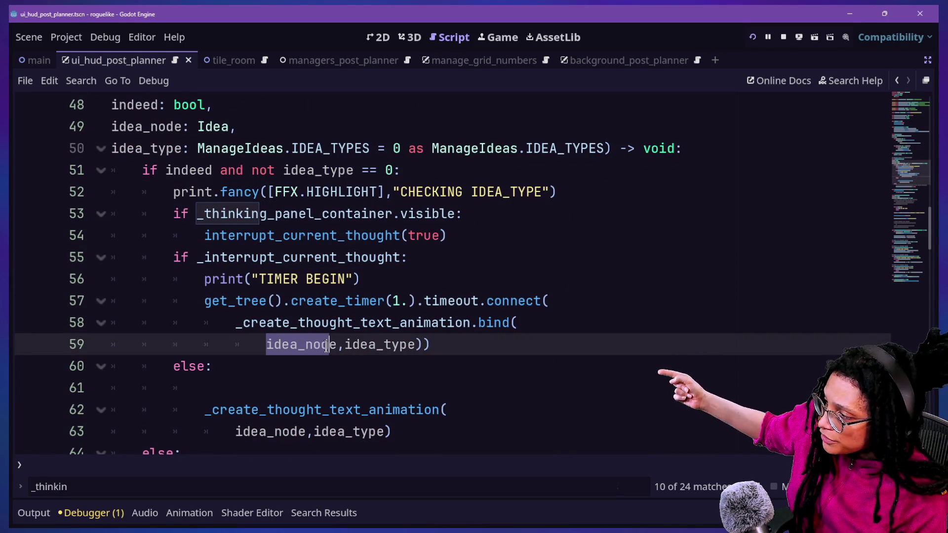
{"action": "left_click", "coordinate": [291, 321], "text": "ctrl"}
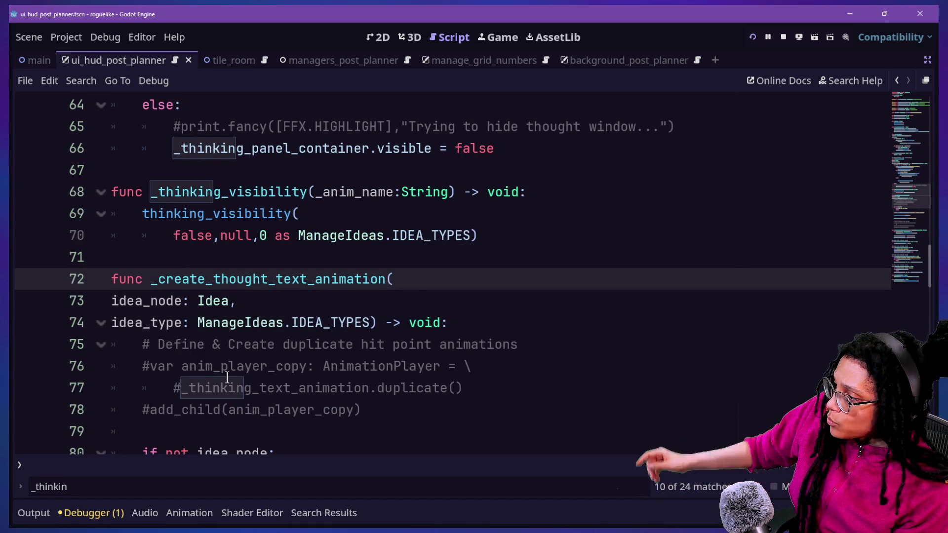
{"action": "scroll", "coordinate": [182, 333], "scroll_direction": "down", "scroll_amount": 2}
{"action": "left_click_drag", "start_coordinate": [174, 326], "coordinate": [221, 368]}
{"action": "left_click", "coordinate": [256, 368]}
{"action": "left_click", "coordinate": [196, 323]}
{"action": "left_click_drag", "start_coordinate": [445, 353], "coordinate": [434, 327]}
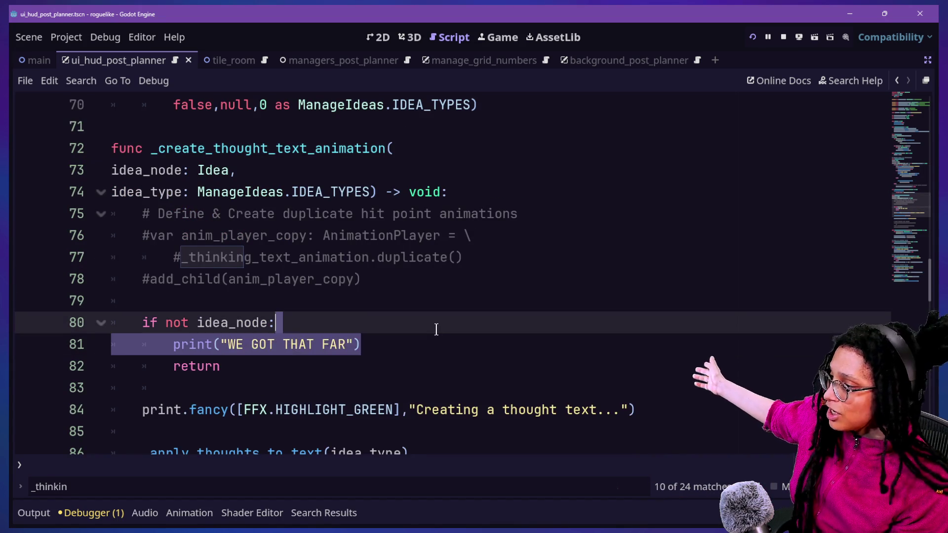
{"action": "key", "text": "BackSpace"}
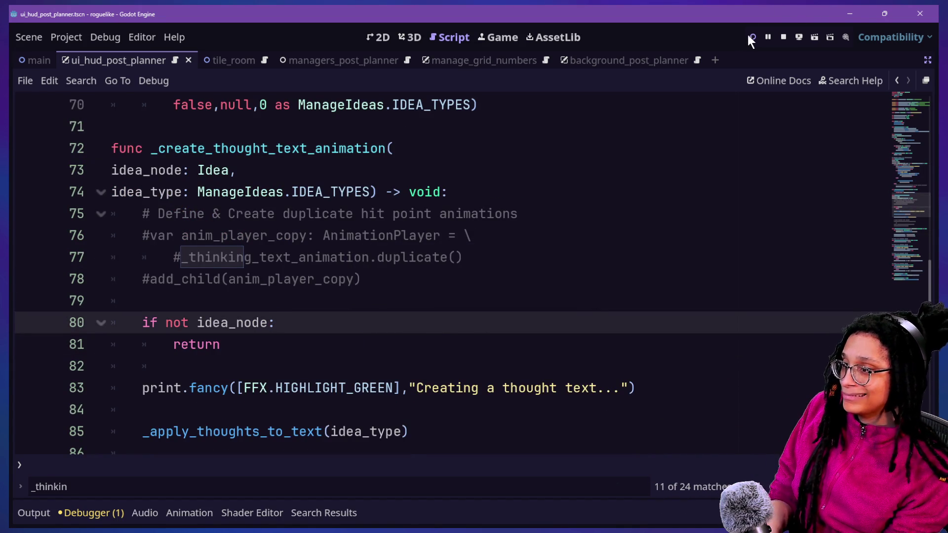
Step: Run the project, begin a planning run, and pick a platform to enter a level
{"action": "left_click", "coordinate": [750, 35]}
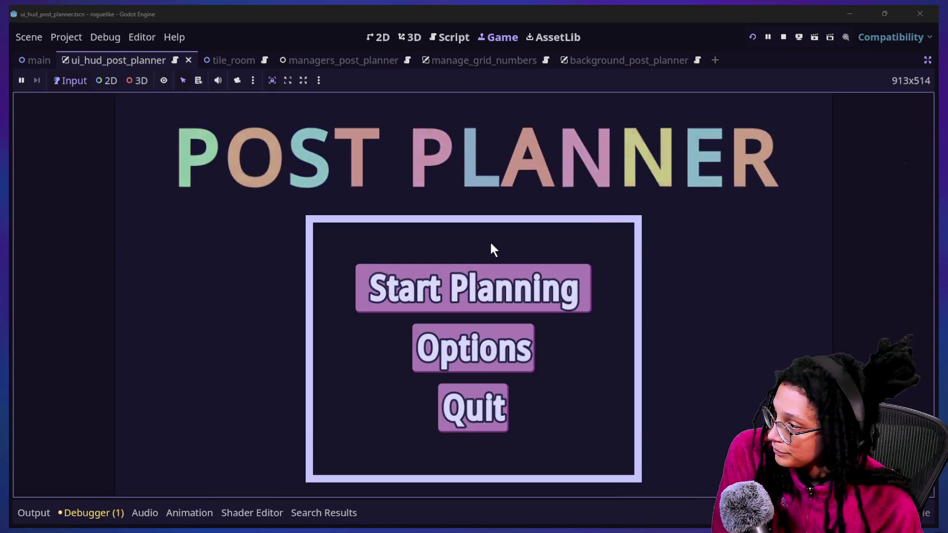
{"action": "left_click", "coordinate": [490, 287]}
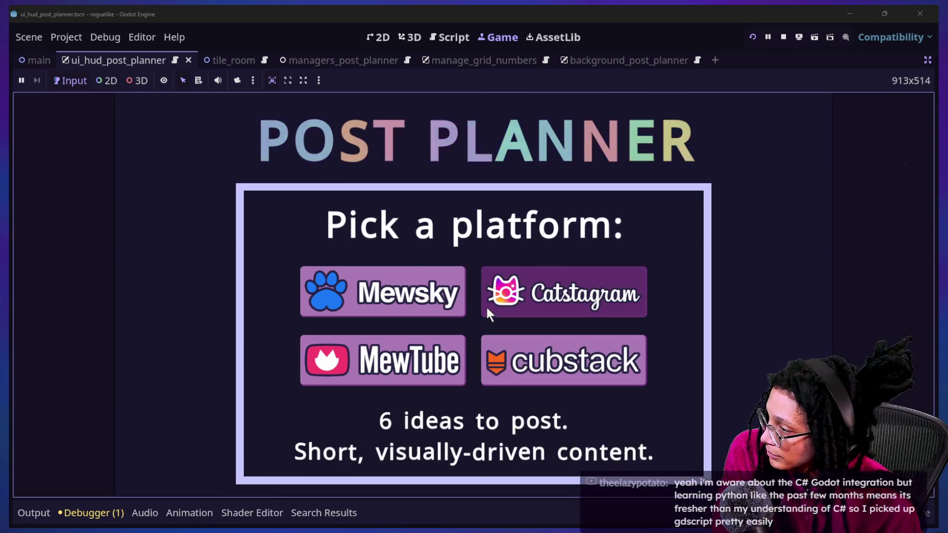
{"action": "left_click", "coordinate": [417, 380]}
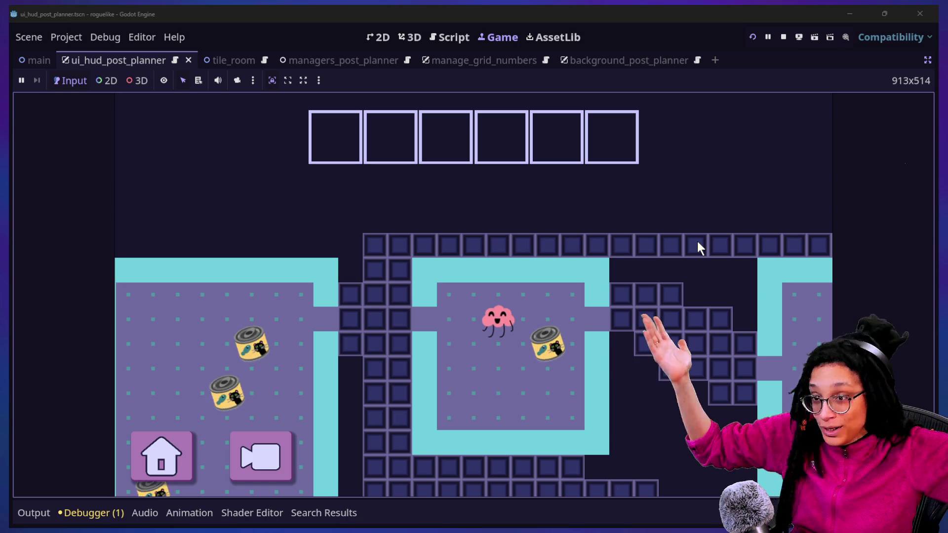
Step: Move the brain onto the catfood can to trigger the thought popup, then show the play_thoughts animation timeline
{"action": "key", "text": "Right"}
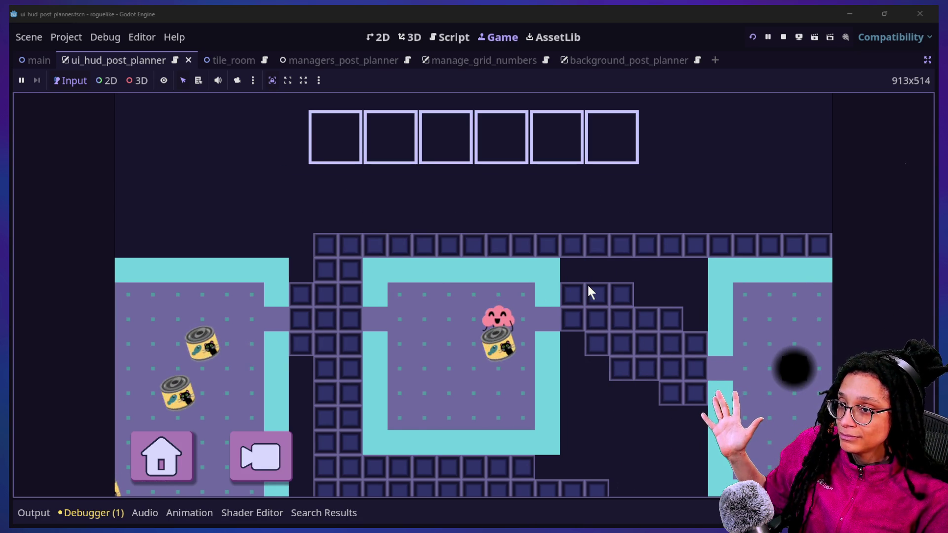
{"action": "key", "text": "Left"}
{"action": "key", "text": "Down"}
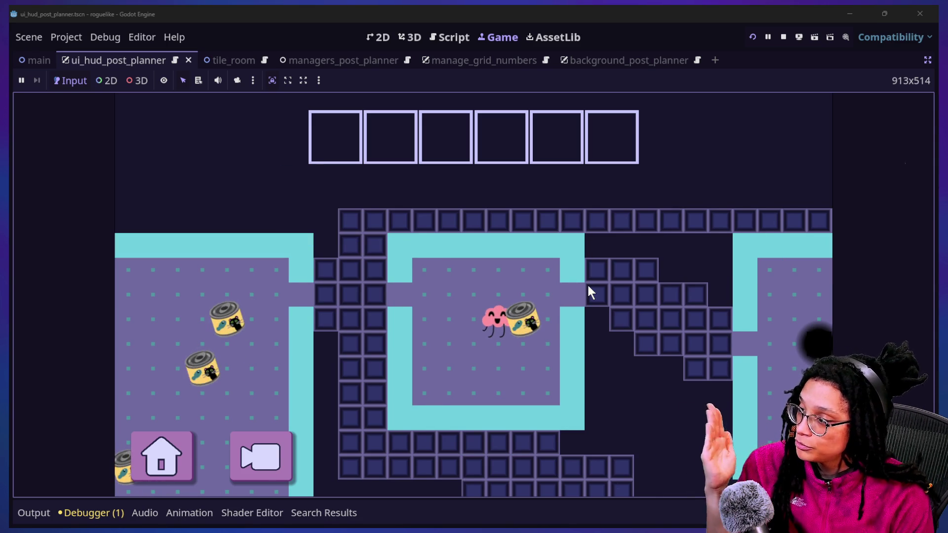
{"action": "key", "text": "Up"}
{"action": "key", "text": "Right"}
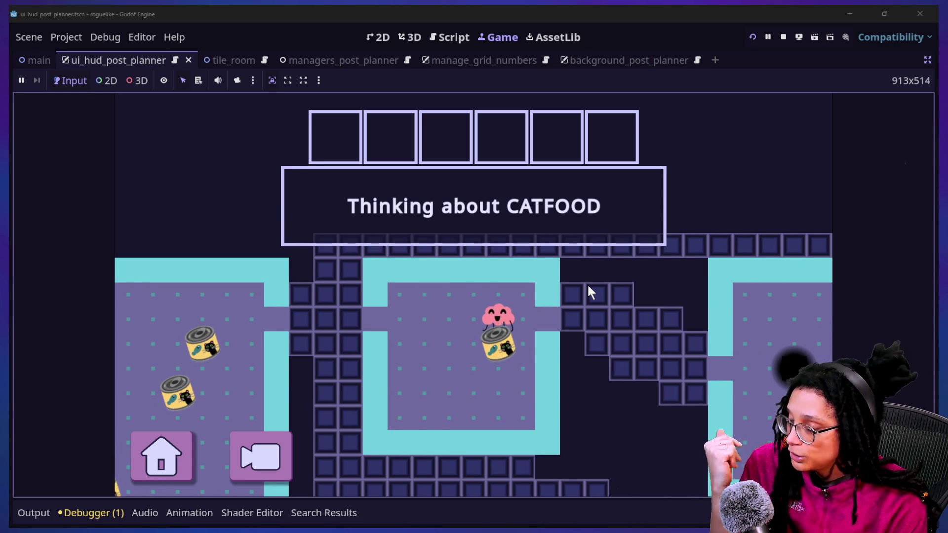
{"action": "left_click", "coordinate": [189, 513]}
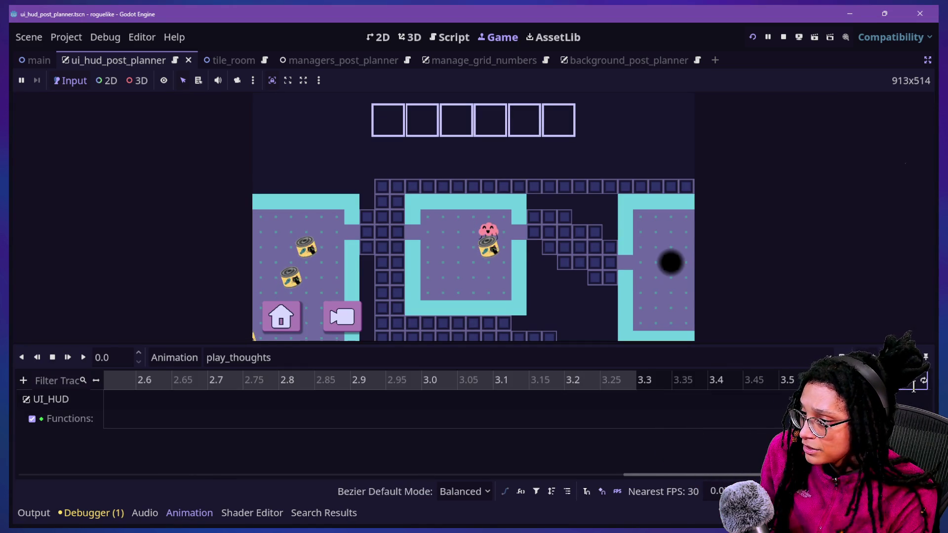
Step: Shorten the play_thoughts animation length to about 3.1 seconds and resume the running game
{"action": "scroll", "coordinate": [914, 388], "scroll_direction": "down", "scroll_amount": 2}
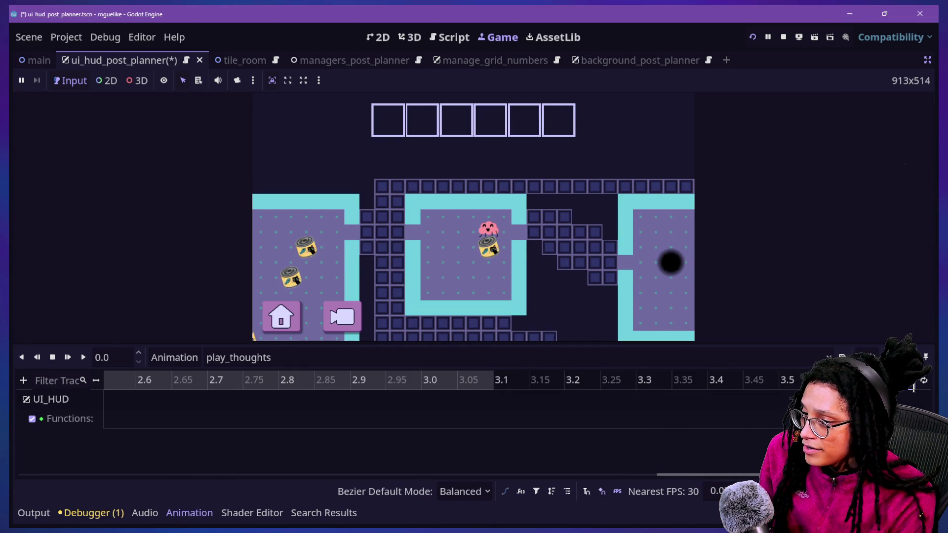
{"action": "scroll", "coordinate": [914, 387], "scroll_direction": "up", "scroll_amount": 1}
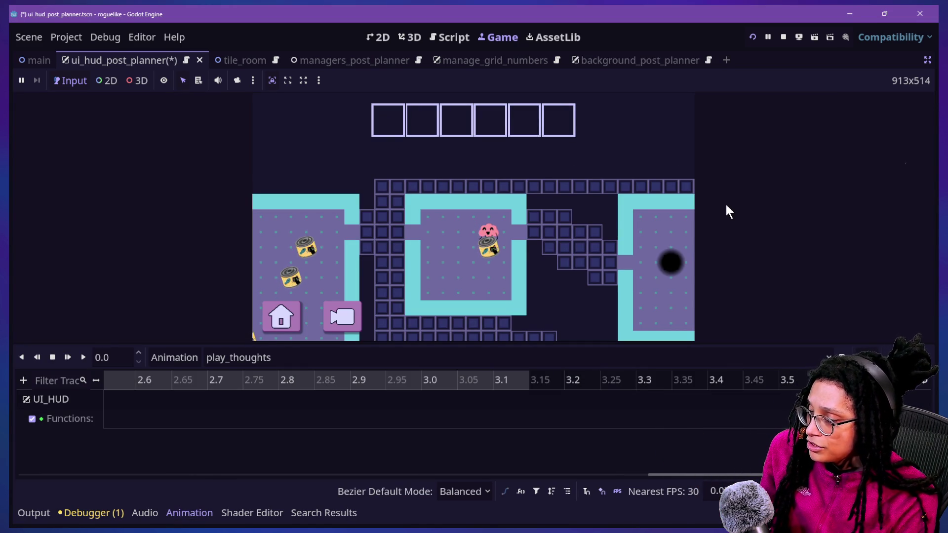
{"action": "left_click", "coordinate": [573, 194]}
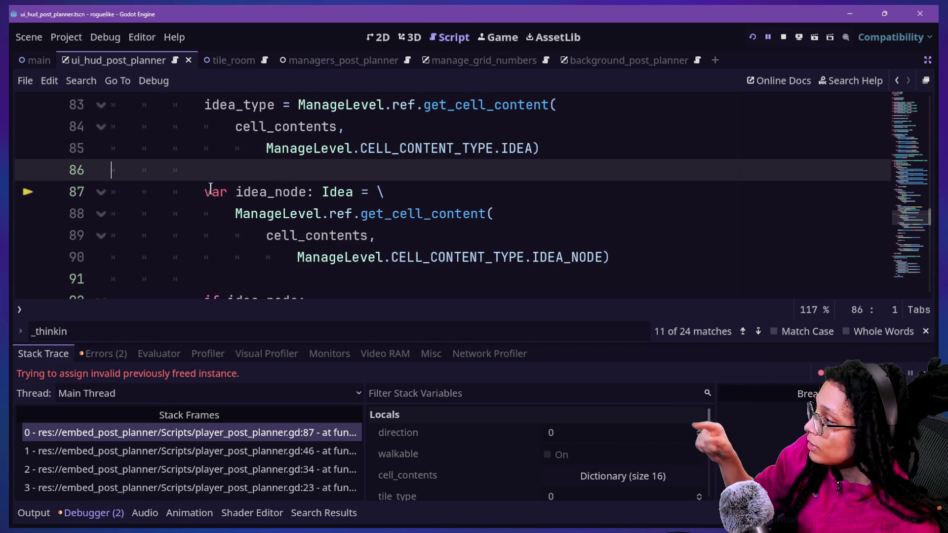
{"action": "left_click", "coordinate": [463, 216]}
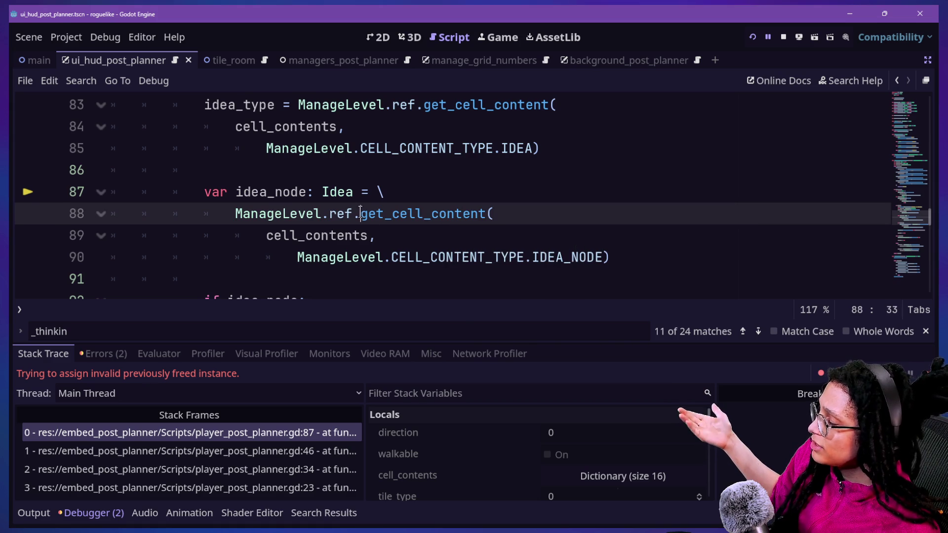
{"action": "left_click", "coordinate": [347, 191]}
{"action": "double_click", "coordinate": [341, 192]}
{"action": "left_click", "coordinate": [363, 215]}
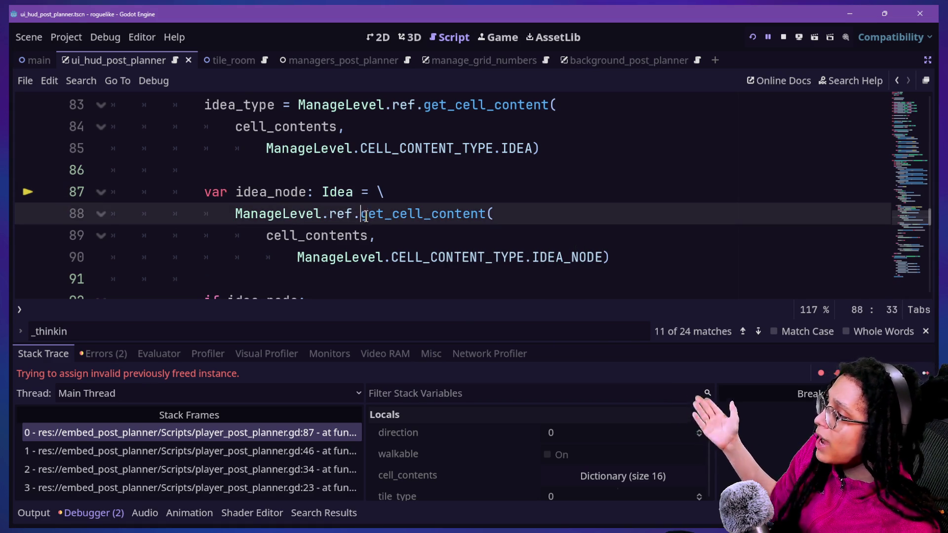
{"action": "mouse_move", "coordinate": [364, 215]}
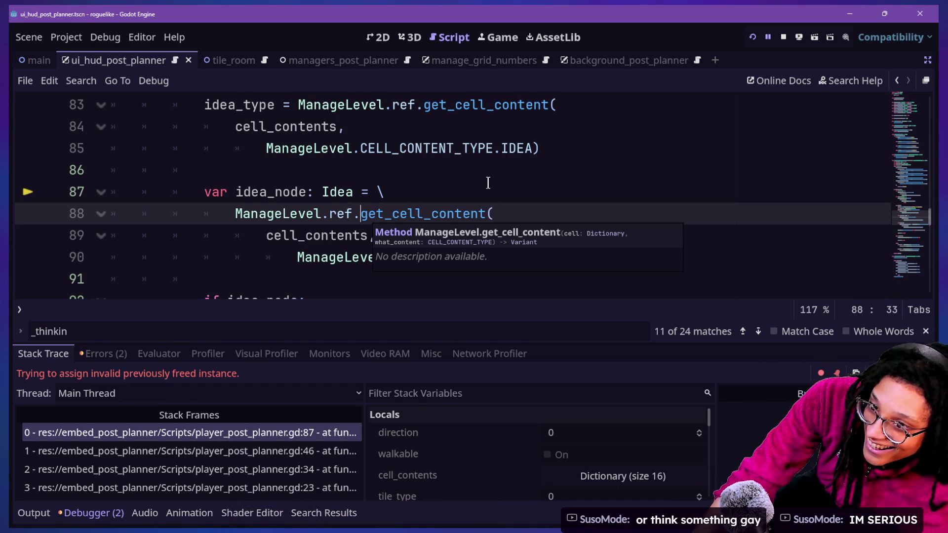
{"action": "left_click_drag", "start_coordinate": [546, 130], "coordinate": [542, 146]}
{"action": "left_click", "coordinate": [532, 169]}
{"action": "left_click", "coordinate": [523, 190]}
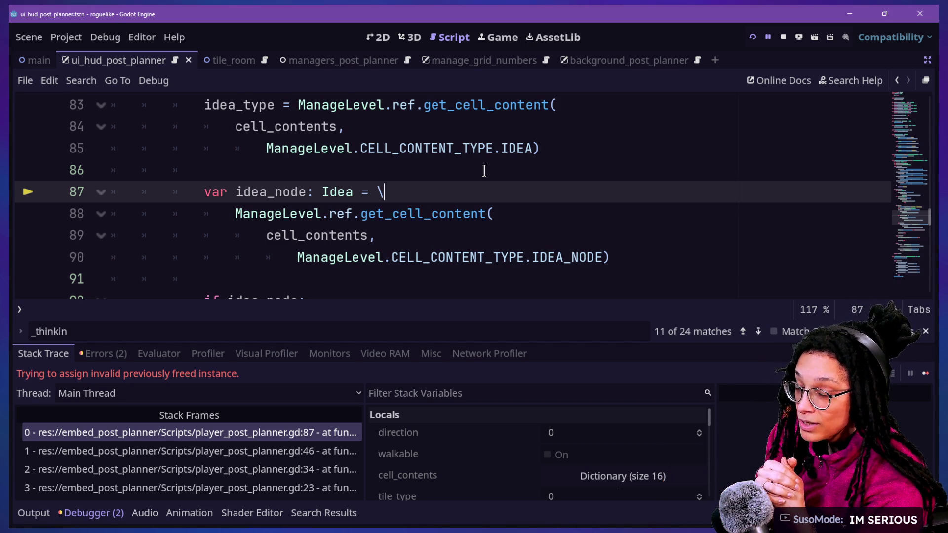
{"action": "key", "text": "Up"}
{"action": "key", "text": "Down"}
{"action": "key", "text": "Down"}
{"action": "key", "text": "Down"}
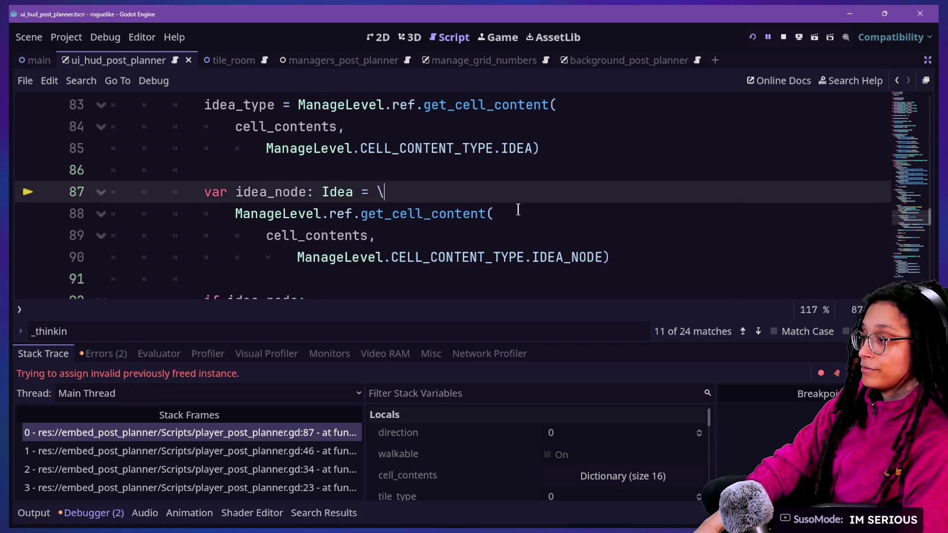
{"action": "left_click", "coordinate": [526, 209]}
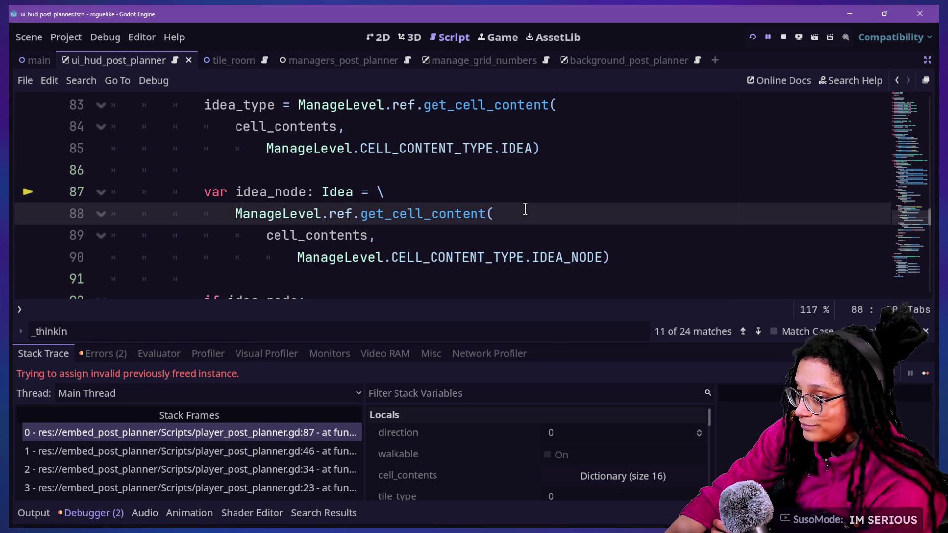
{"action": "key", "text": "Down"}
{"action": "key", "text": "Up"}
{"action": "key", "text": "Down"}
{"action": "key", "text": "Up"}
{"action": "key", "text": "Down"}
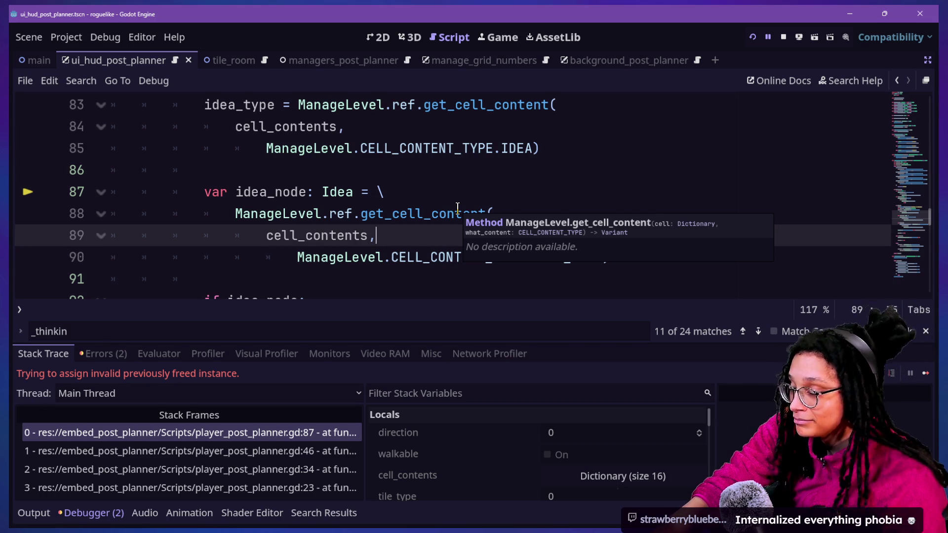
{"action": "key", "text": "Down"}
{"action": "key", "text": "Up"}
{"action": "key", "text": "Up"}
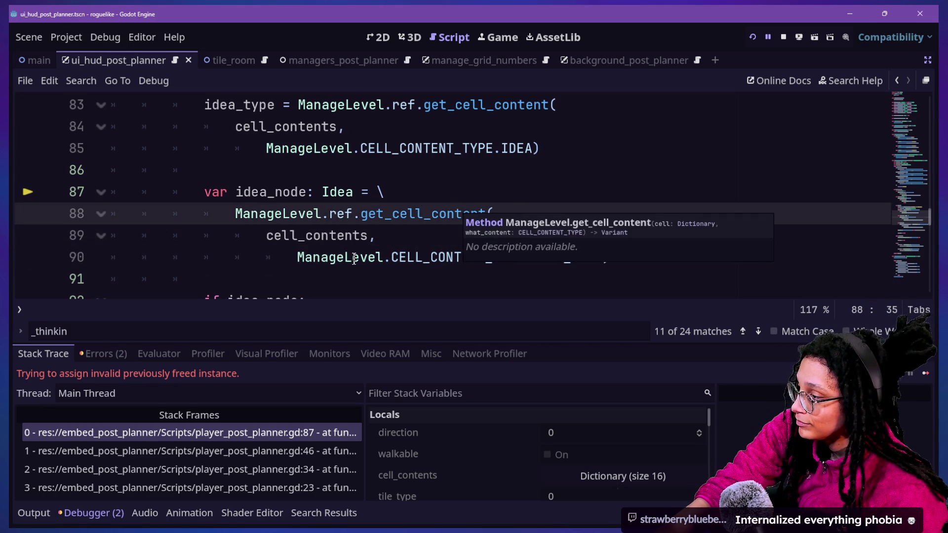
{"action": "mouse_move", "coordinate": [368, 235]}
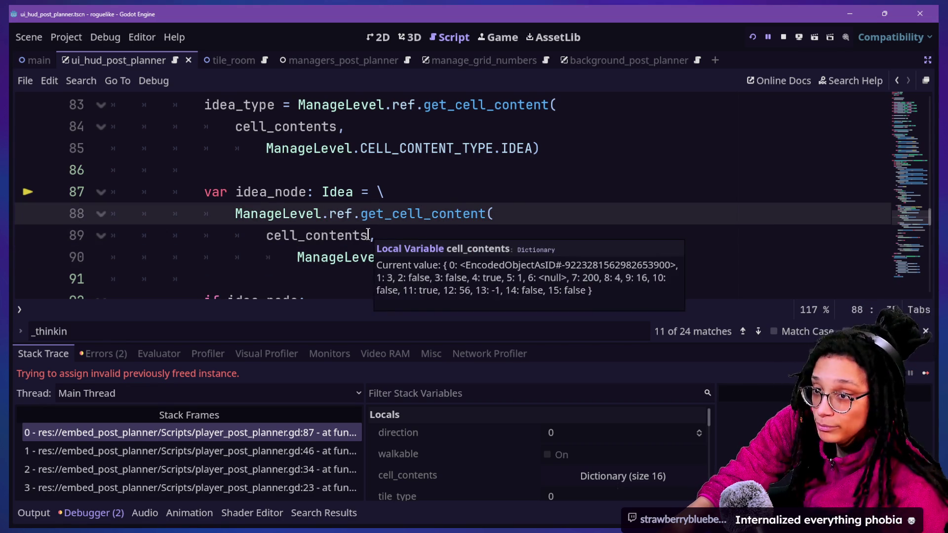
{"action": "left_click", "coordinate": [452, 232]}
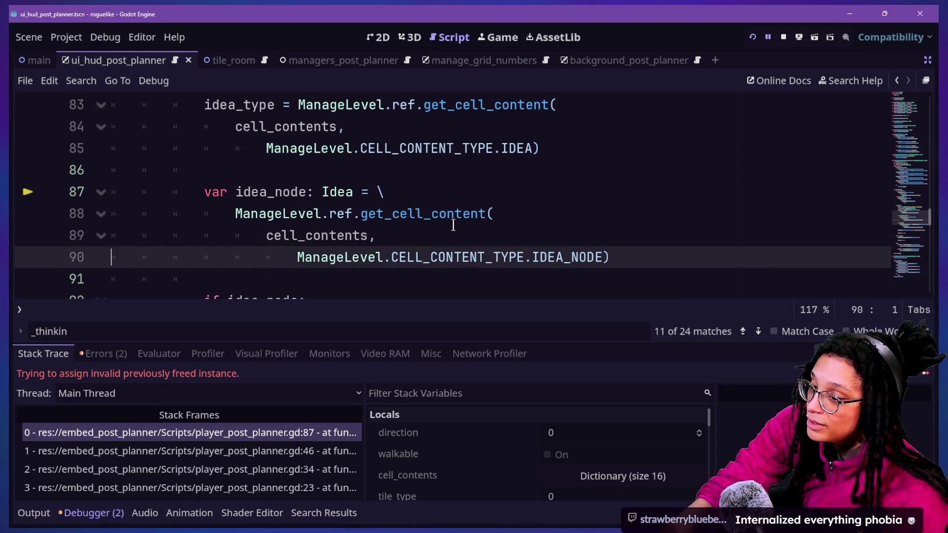
{"action": "left_click", "coordinate": [453, 225]}
{"action": "key", "text": "Down"}
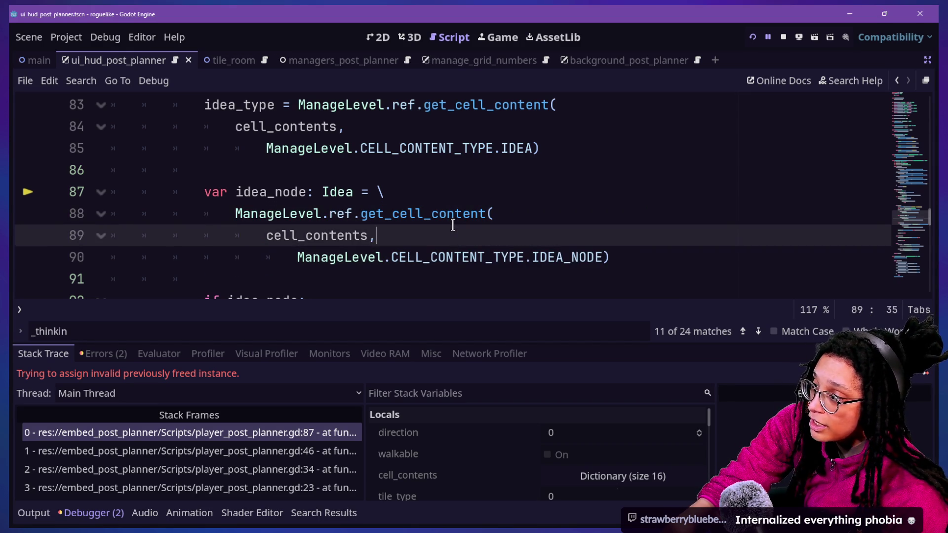
{"action": "key", "text": "Up"}
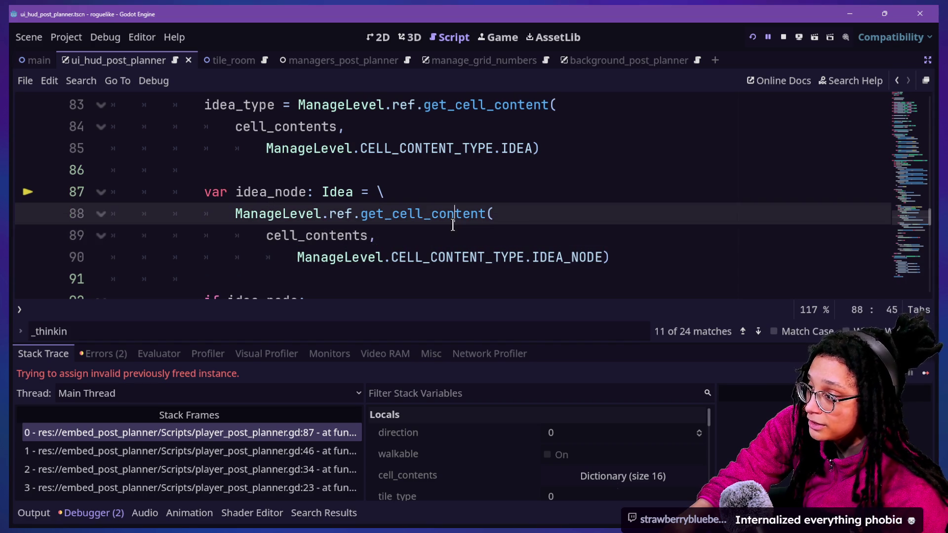
{"action": "key", "text": "Up"}
{"action": "key", "text": "Up"}
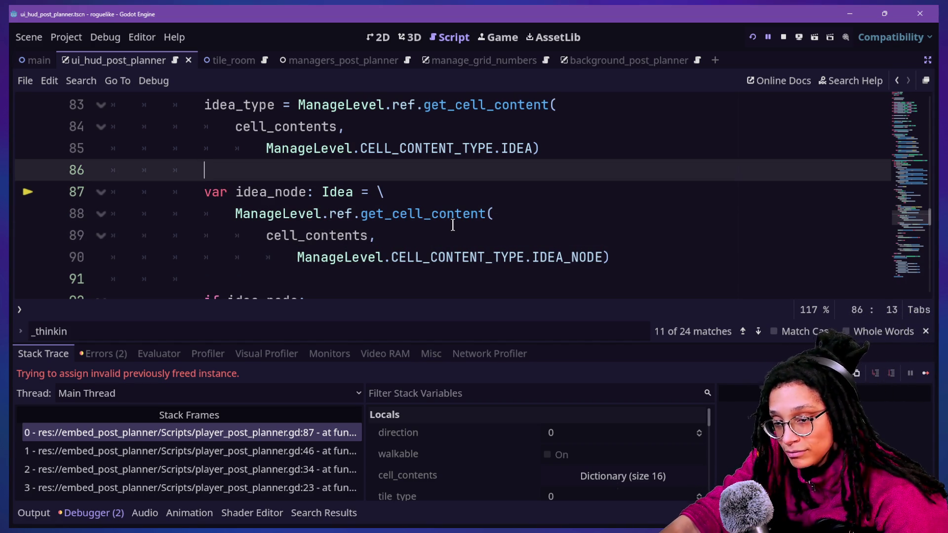
{"action": "key", "text": "Down"}
{"action": "key", "text": "Down"}
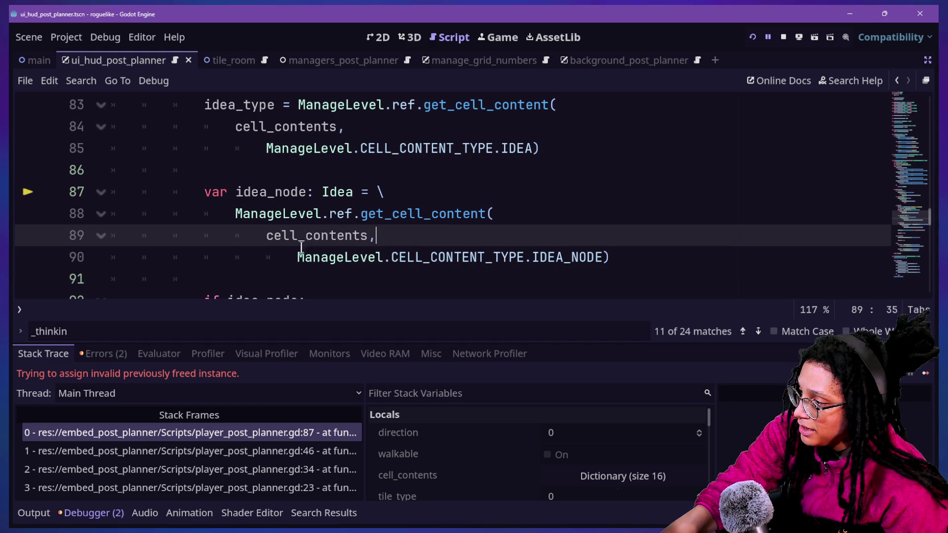
{"action": "left_click_drag", "start_coordinate": [305, 252], "coordinate": [547, 257]}
{"action": "key", "text": "Right"}
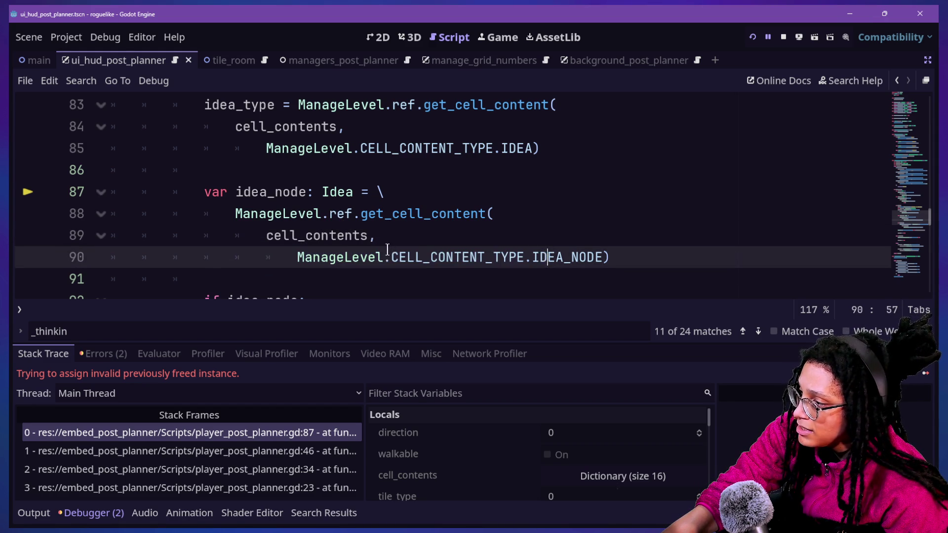
{"action": "left_click_drag", "start_coordinate": [384, 253], "coordinate": [229, 276]}
{"action": "left_click", "coordinate": [228, 276]}
{"action": "left_click", "coordinate": [318, 235]}
{"action": "key", "text": "End"}
{"action": "left_click_drag", "start_coordinate": [507, 254], "coordinate": [391, 257]}
{"action": "left_click", "coordinate": [394, 257]}
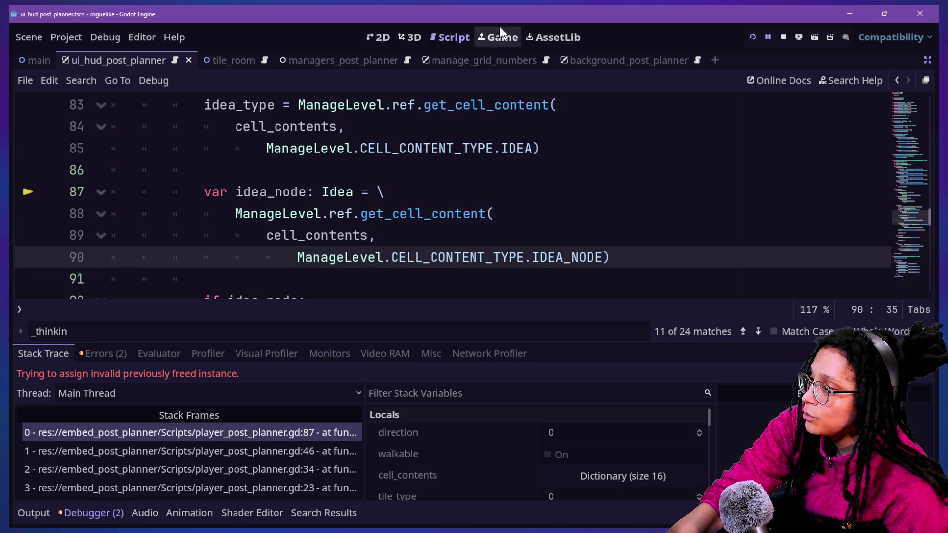
Step: Restart the game, begin a planning run on Catstagram, then return to empty line 86 of the player script
{"action": "left_click", "coordinate": [496, 37]}
{"action": "left_click", "coordinate": [752, 39]}
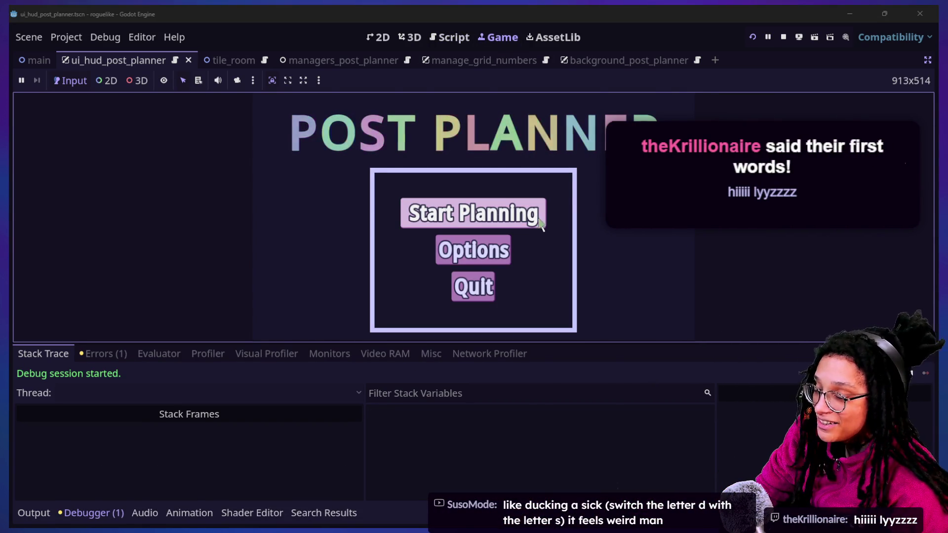
{"action": "left_click", "coordinate": [465, 213]}
{"action": "left_click", "coordinate": [619, 385]}
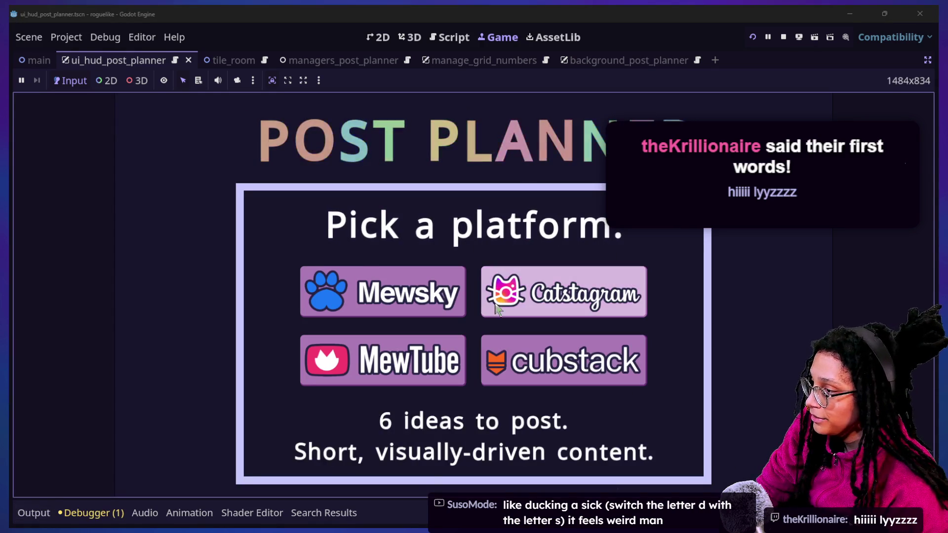
{"action": "left_click", "coordinate": [505, 302]}
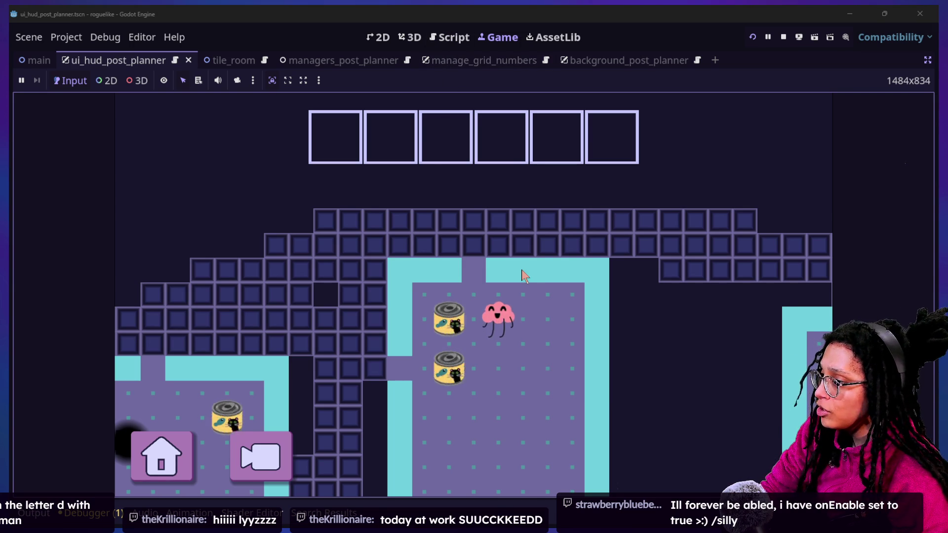
{"action": "left_click", "coordinate": [455, 31]}
{"action": "left_click", "coordinate": [533, 181]}
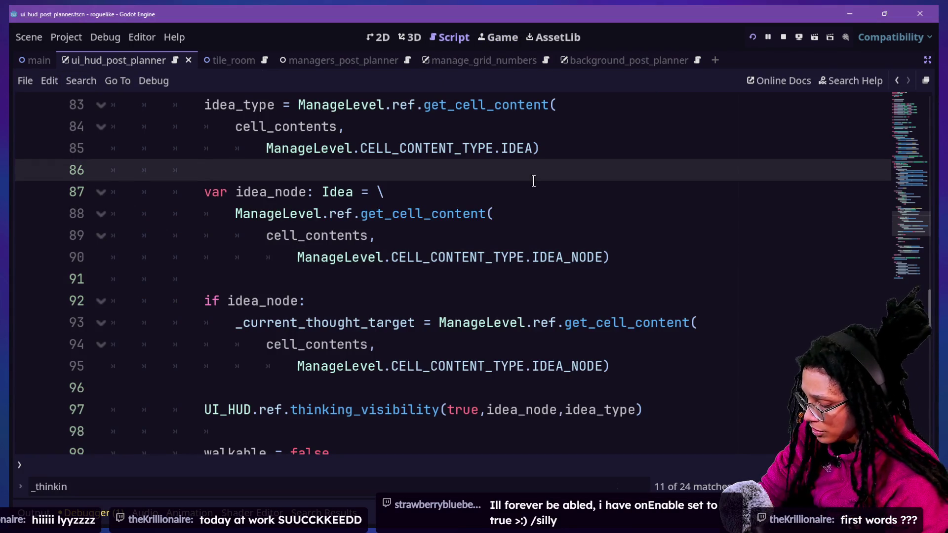
Step: Open manage_debug_post_planner.gd via quick file search and scroll to its _input debug handlers
{"action": "key", "text": "shift+alt+o"}
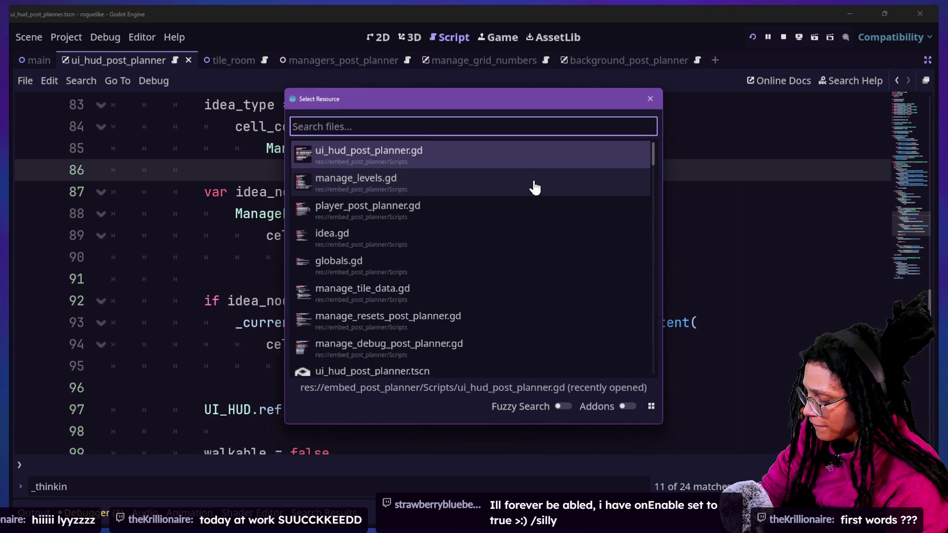
{"action": "type", "text": "debug"}
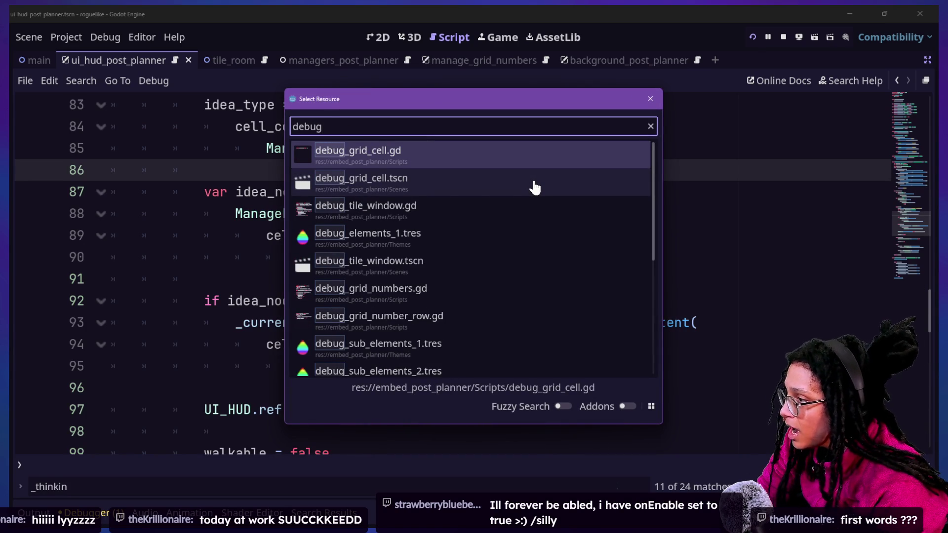
{"action": "key", "text": "Down"}
{"action": "key", "text": "Down"}
{"action": "key", "text": "Down"}
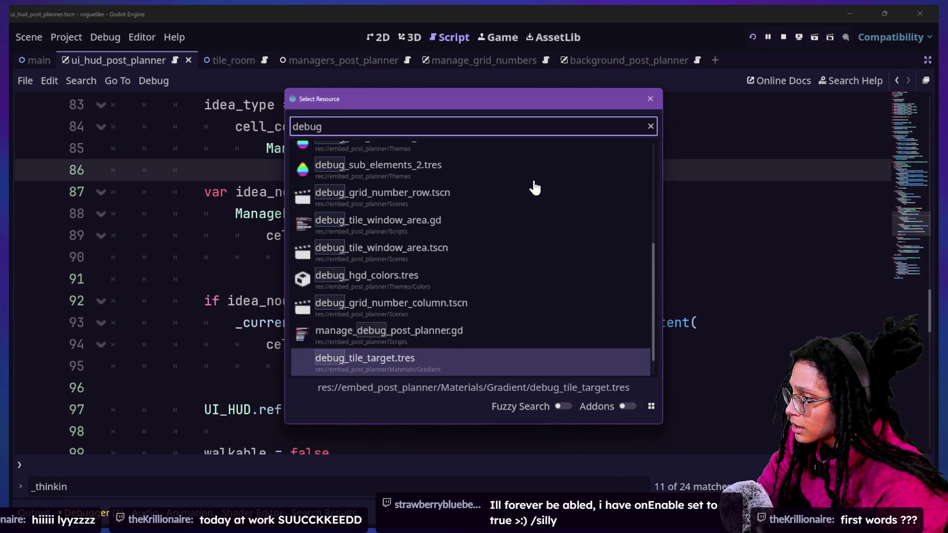
{"action": "key", "text": "Down"}
{"action": "type", "text": "manage_de"}
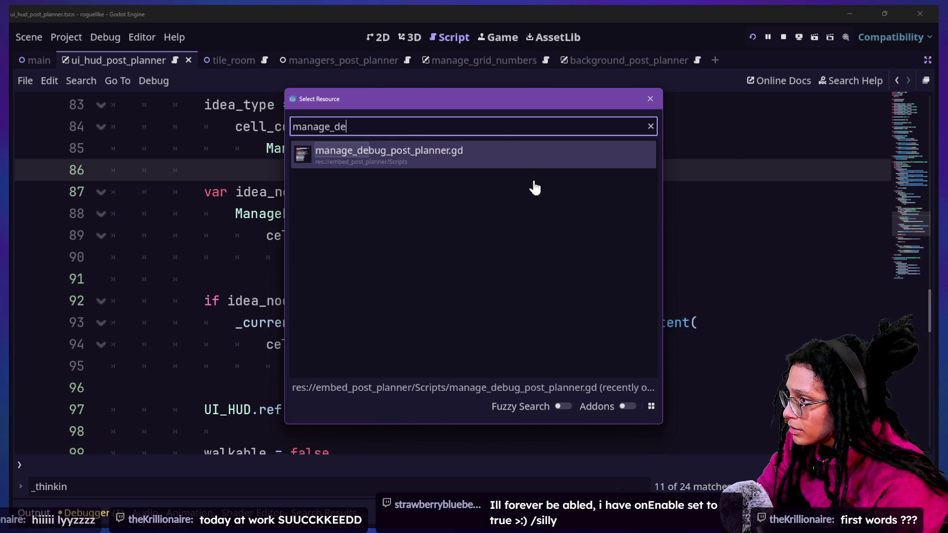
{"action": "key", "text": "Return"}
{"action": "scroll", "coordinate": [335, 237], "scroll_direction": "up", "scroll_amount": 20}
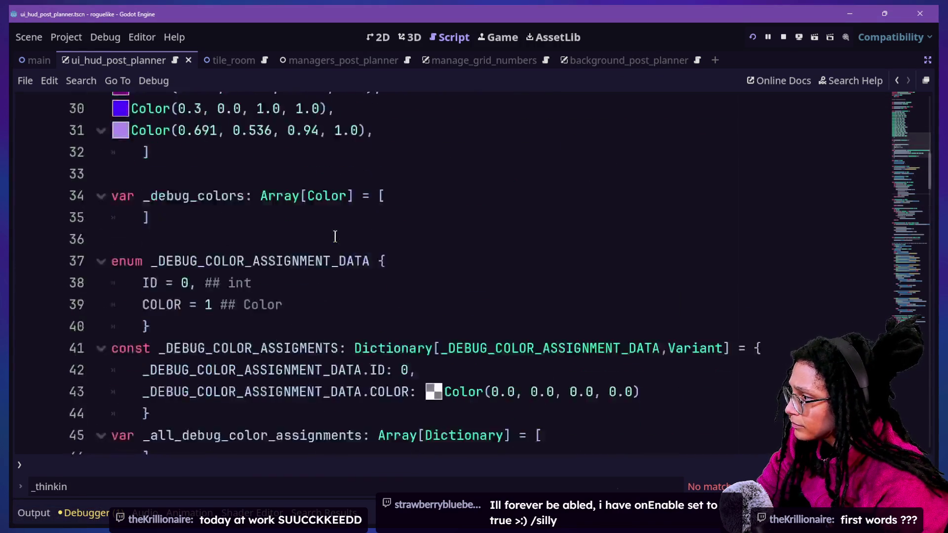
{"action": "scroll", "coordinate": [335, 237], "scroll_direction": "down", "scroll_amount": 3}
{"action": "scroll", "coordinate": [335, 237], "scroll_direction": "down", "scroll_amount": 20}
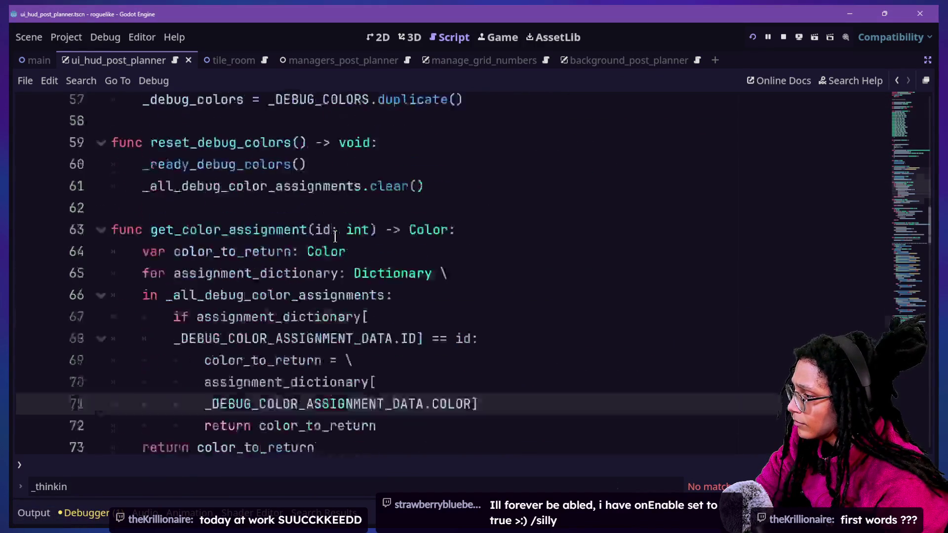
{"action": "scroll", "coordinate": [335, 237], "scroll_direction": "down", "scroll_amount": 5}
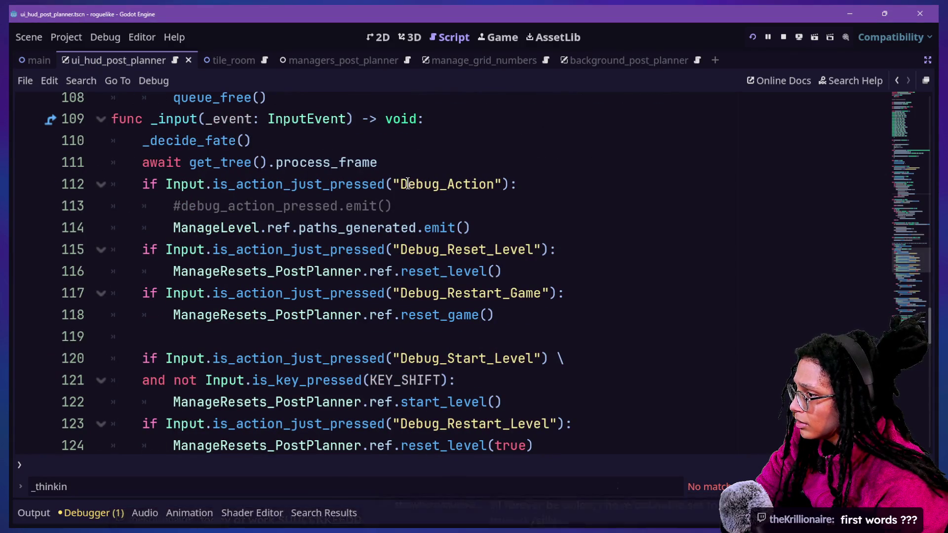
{"action": "scroll", "coordinate": [366, 212], "scroll_direction": "down", "scroll_amount": 3}
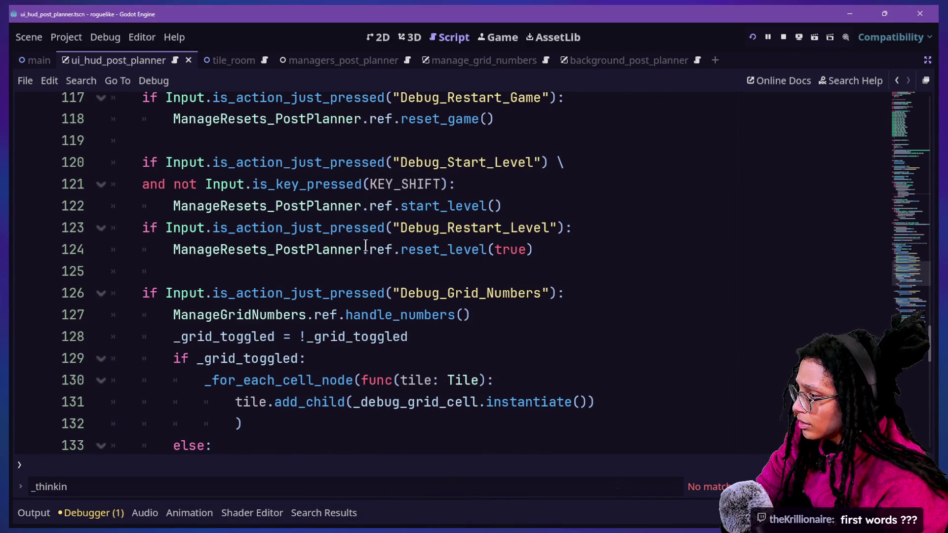
Step: Review the debug action bindings in the Project Settings Input Map
{"action": "left_click", "coordinate": [70, 39]}
{"action": "left_click", "coordinate": [119, 53]}
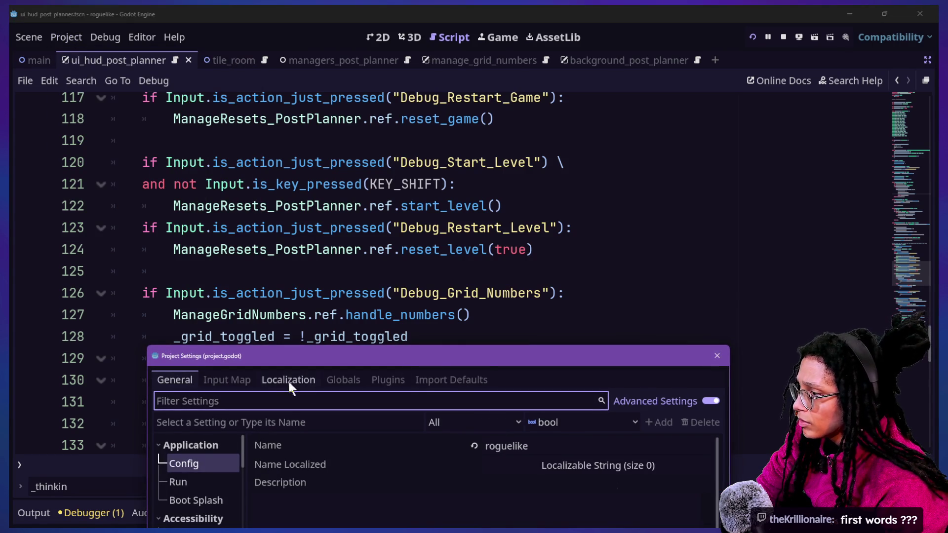
{"action": "left_click", "coordinate": [277, 380]}
{"action": "left_click", "coordinate": [224, 379]}
{"action": "left_click_drag", "start_coordinate": [242, 363], "coordinate": [245, 77]}
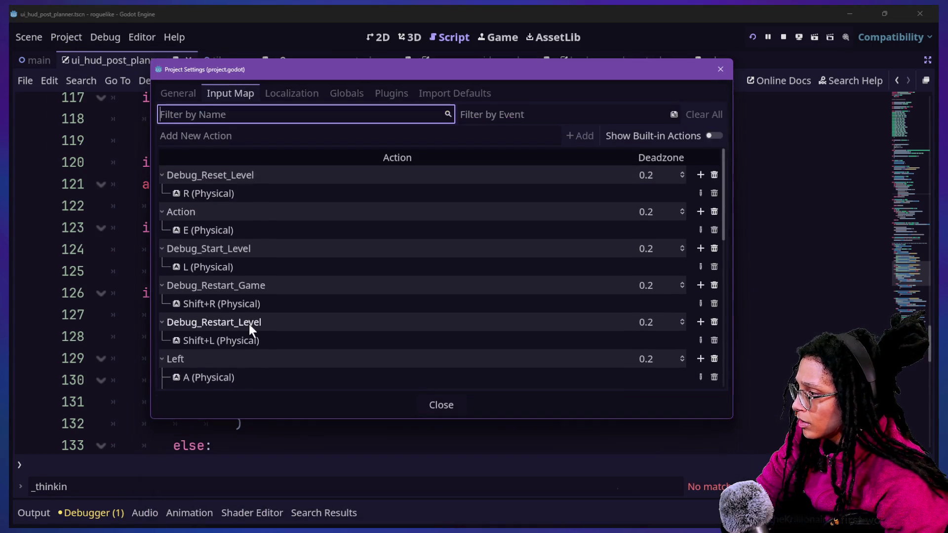
{"action": "scroll", "coordinate": [249, 324], "scroll_direction": "down", "scroll_amount": 5}
{"action": "scroll", "coordinate": [250, 323], "scroll_direction": "down", "scroll_amount": 3}
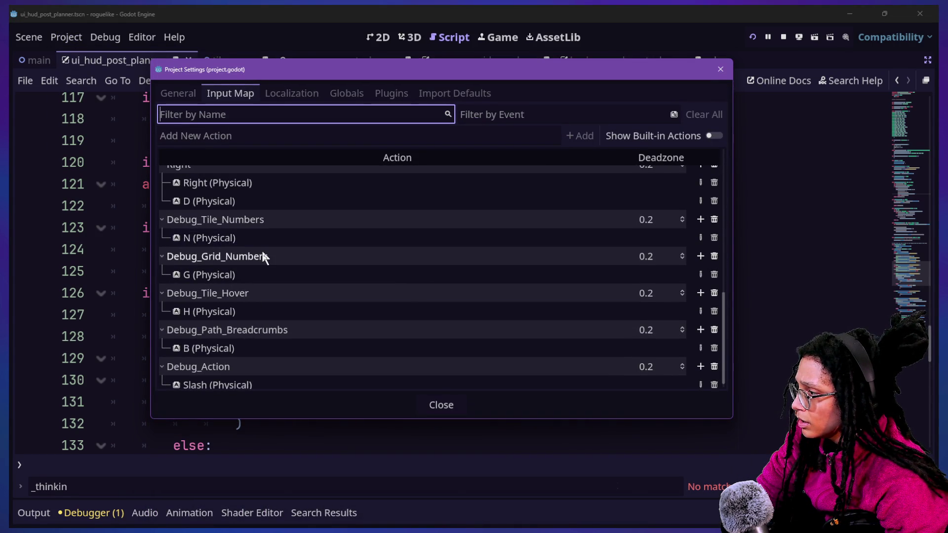
{"action": "scroll", "coordinate": [262, 253], "scroll_direction": "up", "scroll_amount": 1}
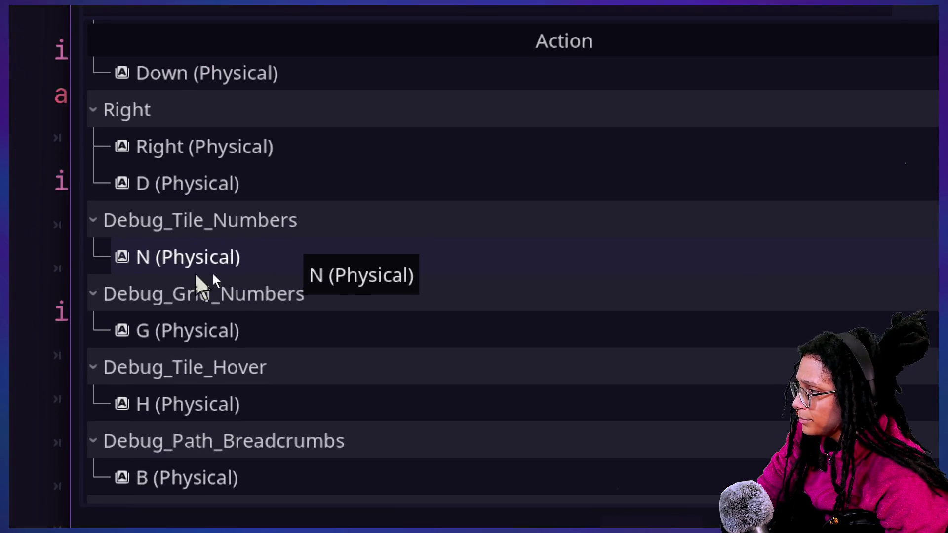
{"action": "scroll", "coordinate": [341, 345], "scroll_direction": "down", "scroll_amount": 1}
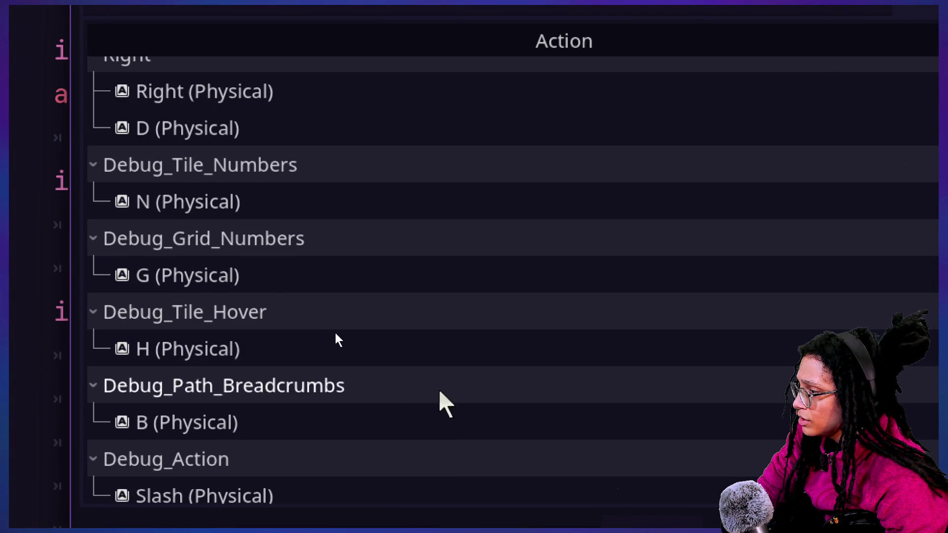
{"action": "scroll", "coordinate": [345, 346], "scroll_direction": "down", "scroll_amount": 1}
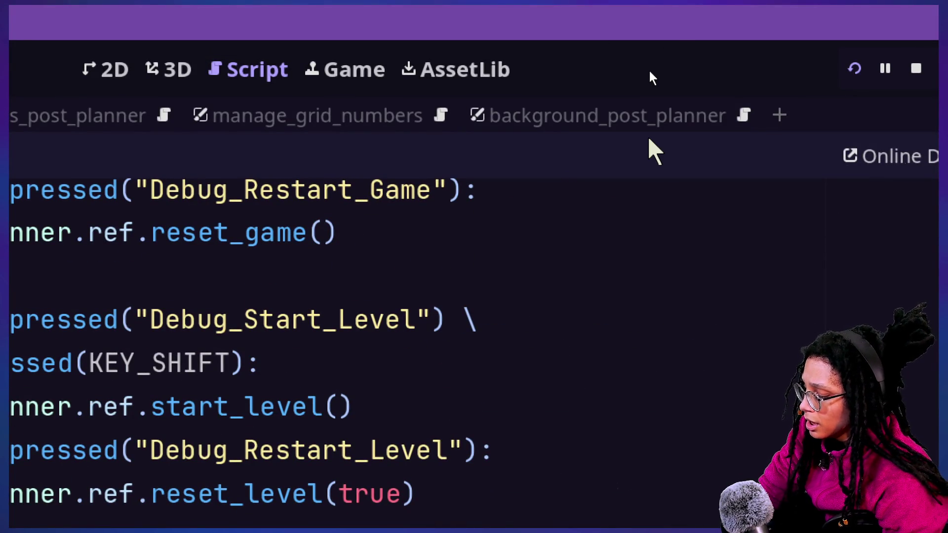
Step: Return to the script after the Debug_Restart_Game check, then switch to the 3D workspace
{"action": "left_click", "coordinate": [660, 281]}
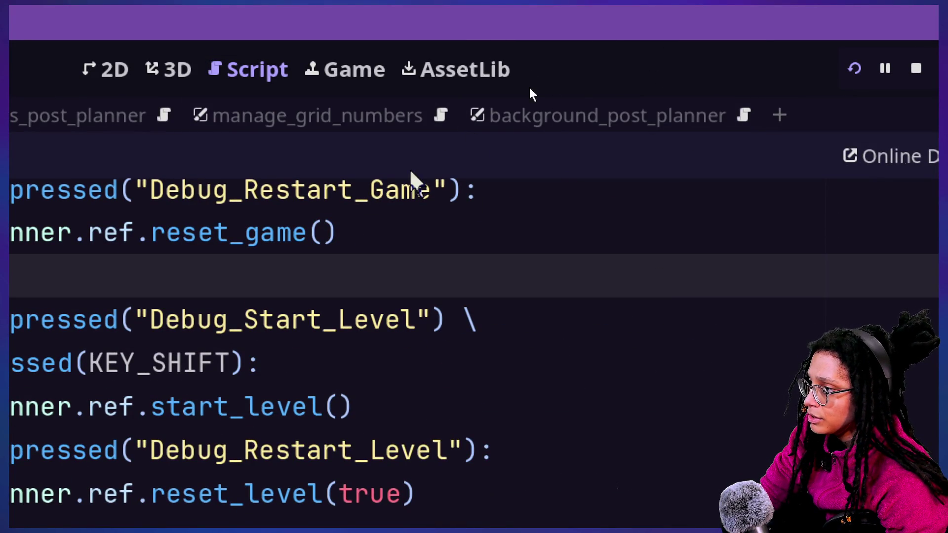
{"action": "left_click", "coordinate": [521, 189]}
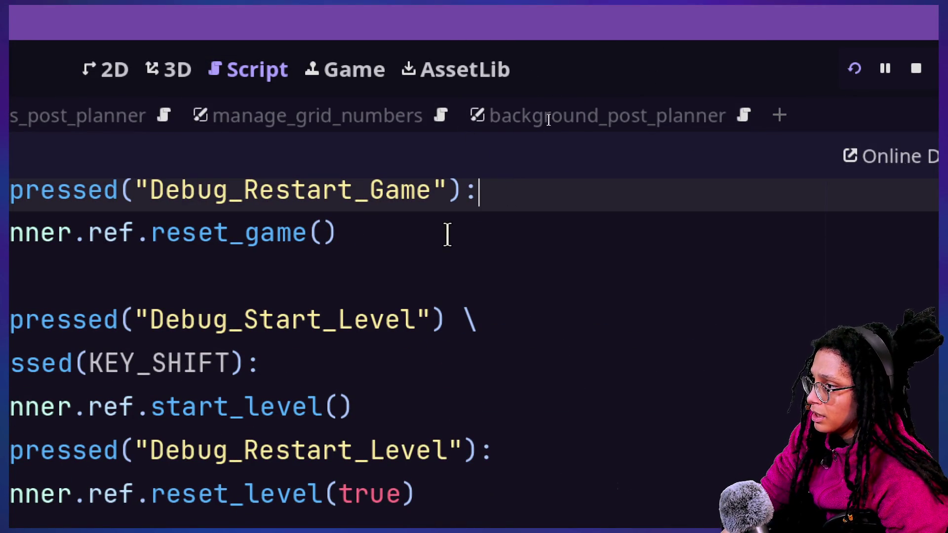
{"action": "scroll", "coordinate": [452, 220], "scroll_direction": "up", "scroll_amount": 1}
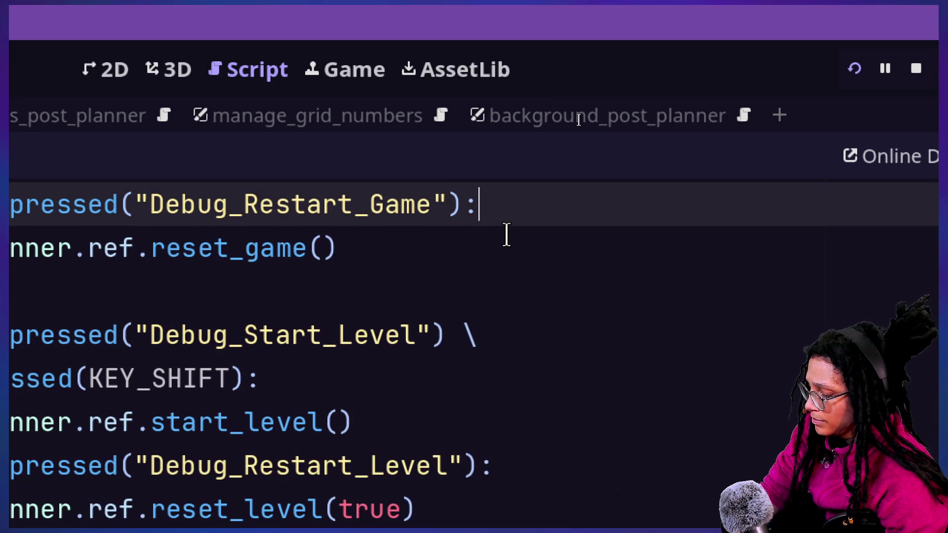
{"action": "left_click", "coordinate": [179, 68]}
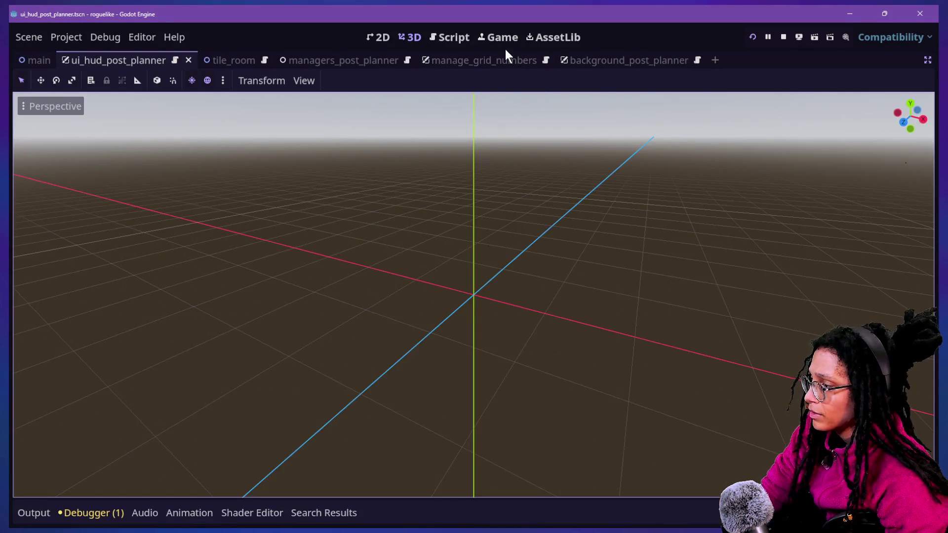
Step: Bring up the running game and show the tile-info panel for the player's tile (ID 204, row 4, cell 20)
{"action": "left_click", "coordinate": [482, 43]}
{"action": "left_click", "coordinate": [469, 41]}
{"action": "left_click", "coordinate": [489, 40]}
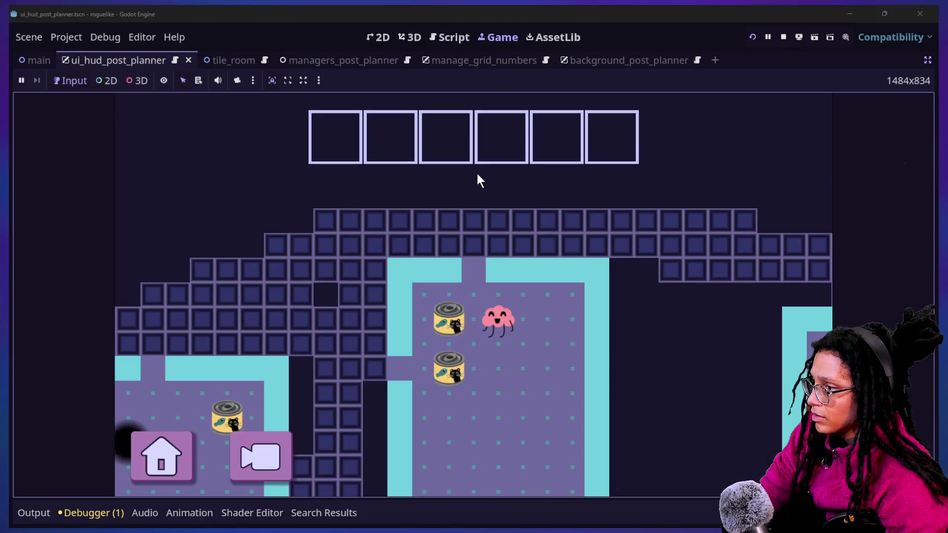
{"action": "mouse_move", "coordinate": [537, 273]}
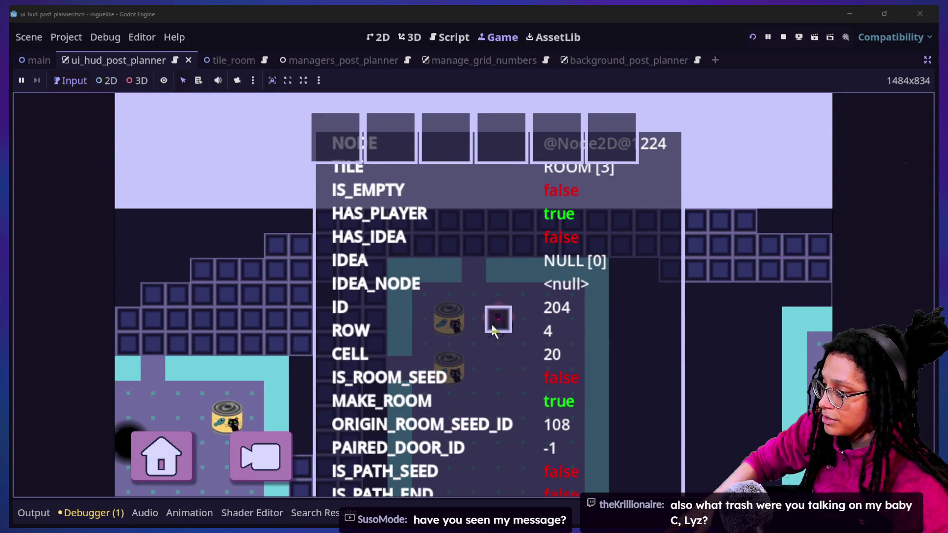
Step: Show the tile debug panel over the map, then zoom into the close-up room view
{"action": "scroll", "coordinate": [493, 331], "scroll_direction": "down", "scroll_amount": 3}
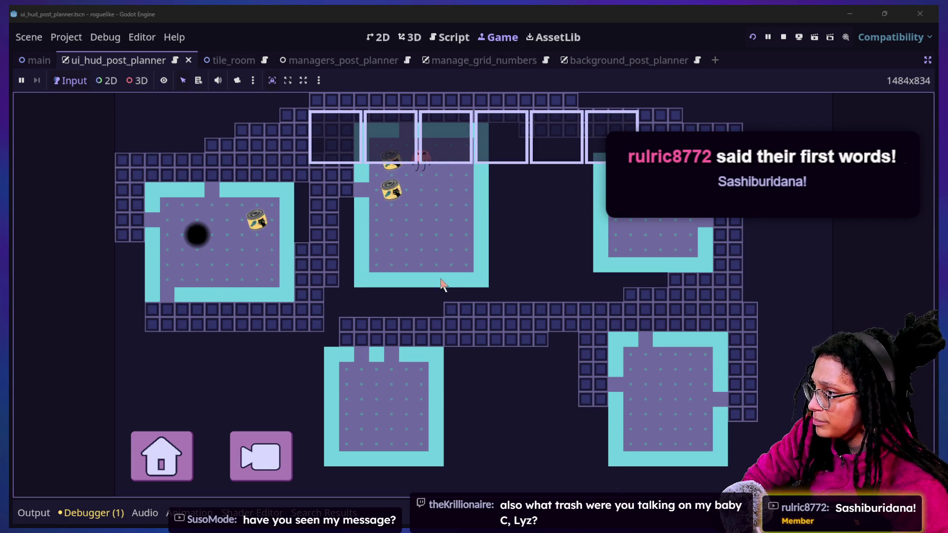
{"action": "left_click", "coordinate": [437, 267]}
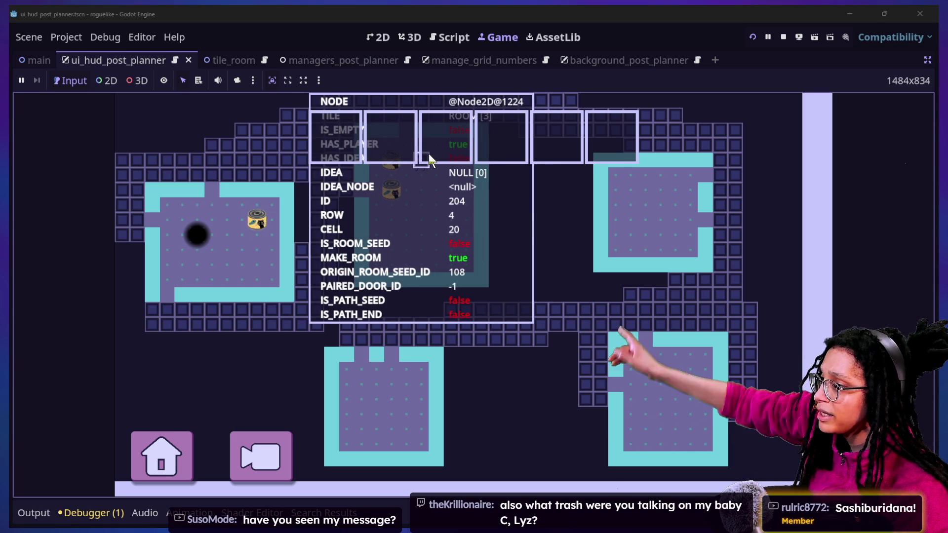
{"action": "left_click", "coordinate": [286, 441]}
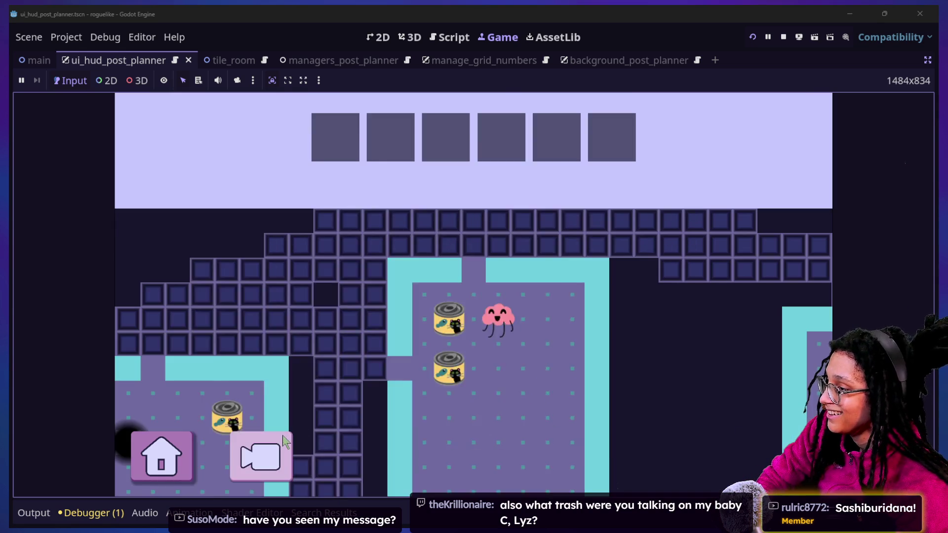
{"action": "mouse_move", "coordinate": [508, 277]}
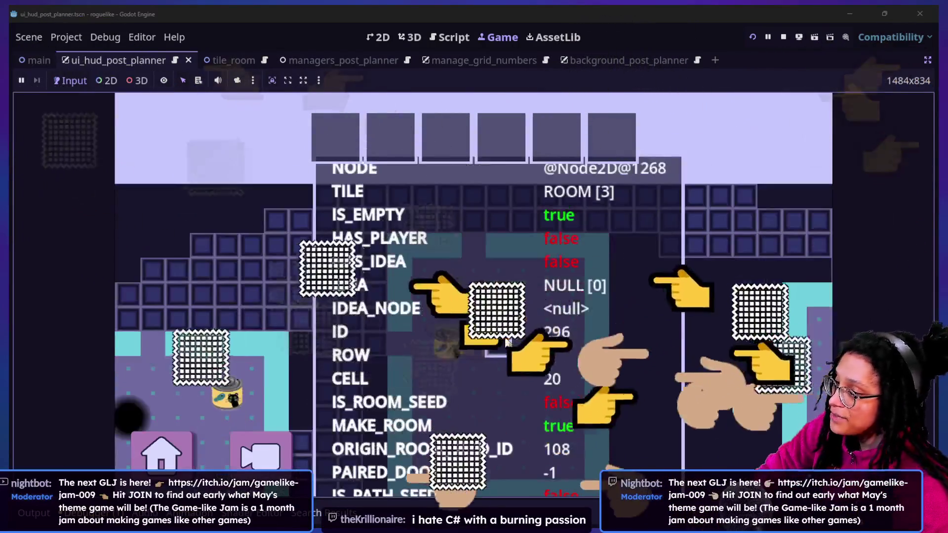
Step: Walk the player up and down until it stands by the CATFOOD idea at tile 294 (row 6, cell 18)
{"action": "key", "text": "Down"}
{"action": "key", "text": "Down"}
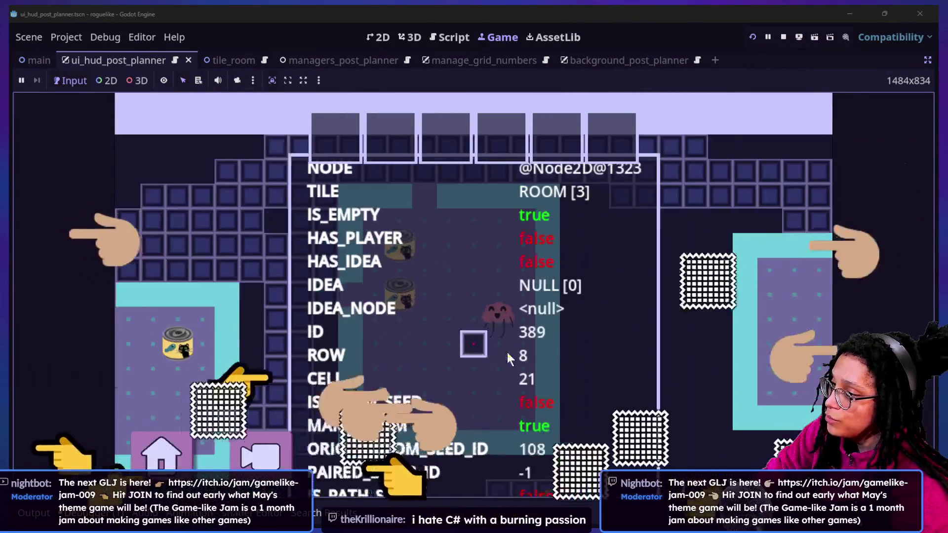
{"action": "key", "text": "Up"}
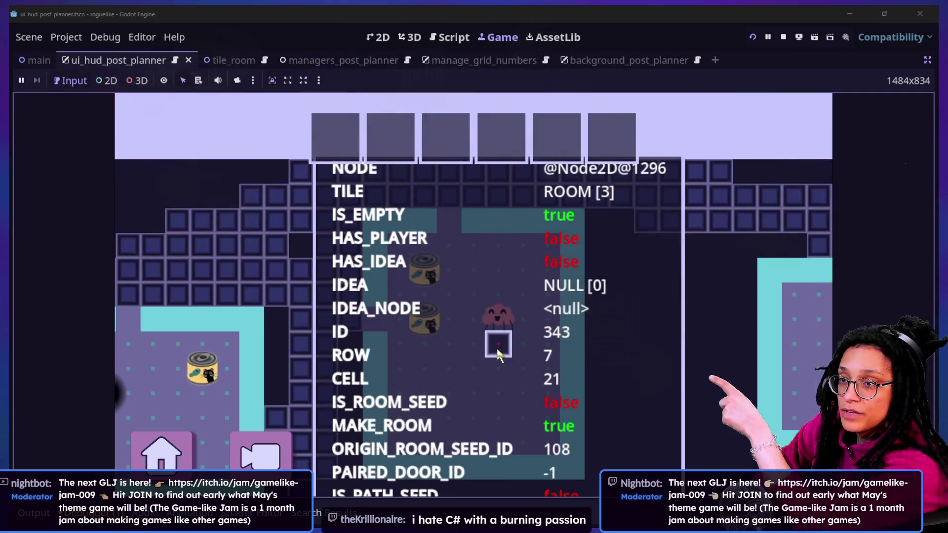
{"action": "key", "text": "Down"}
{"action": "key", "text": "Up"}
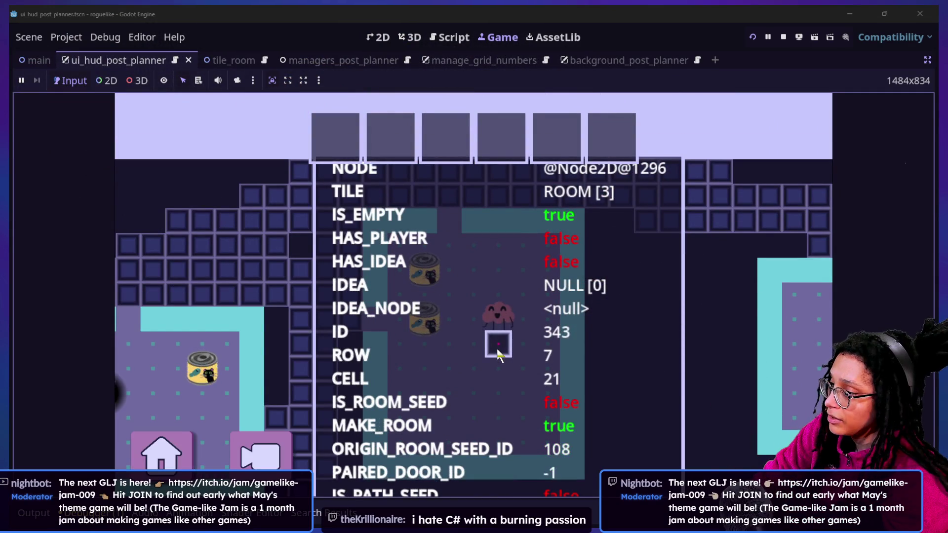
{"action": "key", "text": "Down"}
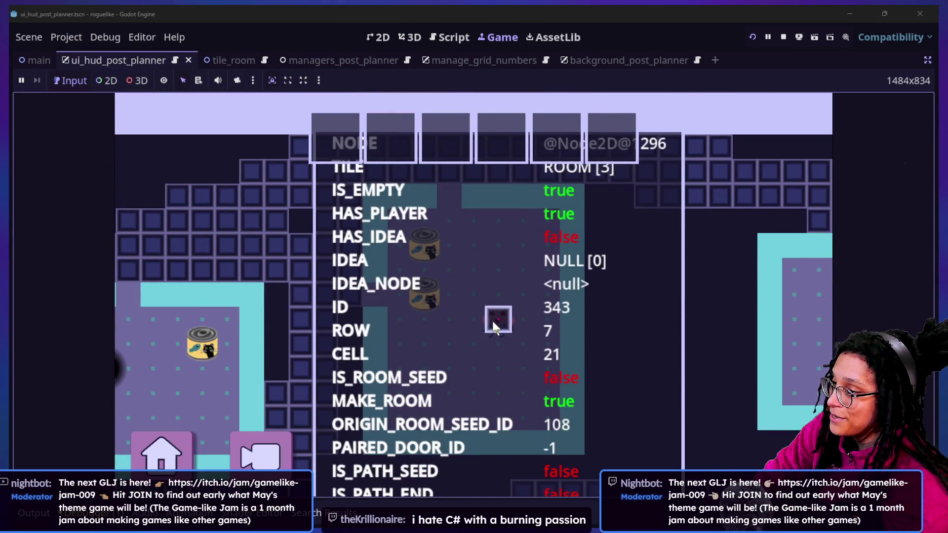
{"action": "key", "text": "Up"}
{"action": "key", "text": "Up"}
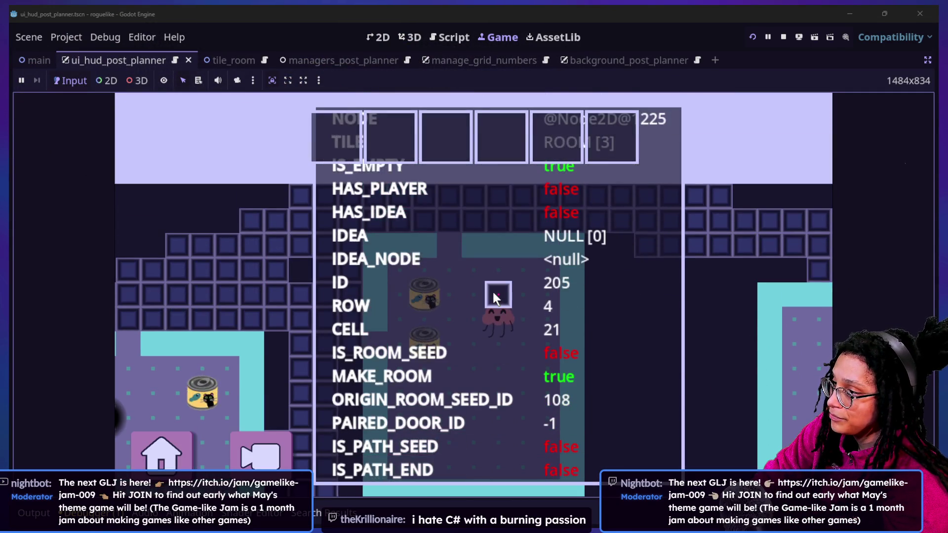
{"action": "key", "text": "Down"}
{"action": "key", "text": "Down"}
{"action": "key", "text": "Down"}
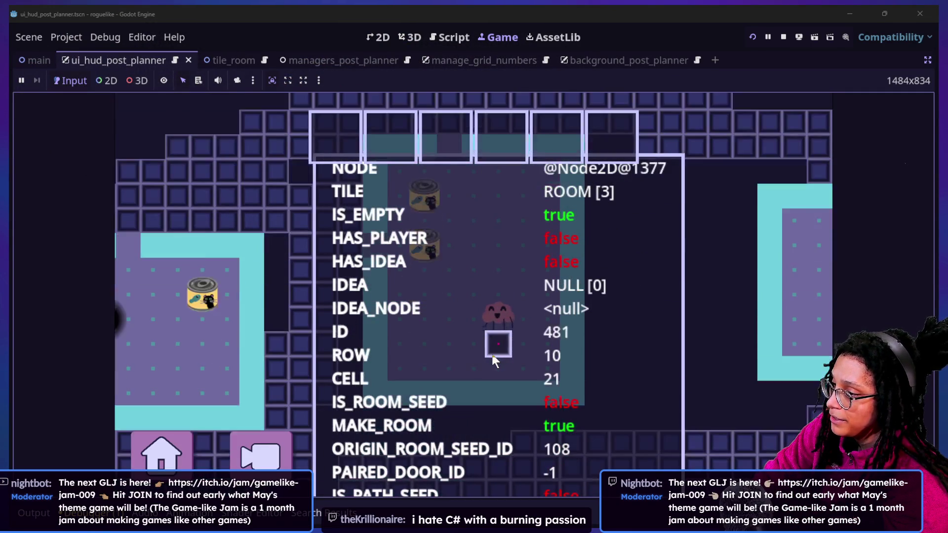
{"action": "key", "text": "Down"}
{"action": "key", "text": "Down"}
{"action": "key", "text": "Up"}
{"action": "key", "text": "Down"}
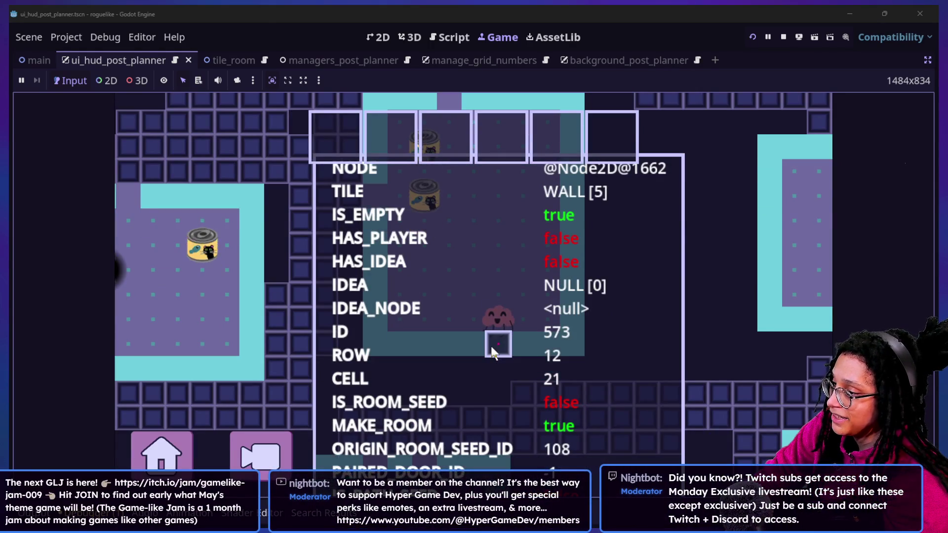
{"action": "key", "text": "Up"}
{"action": "key", "text": "Down"}
{"action": "key", "text": "Up"}
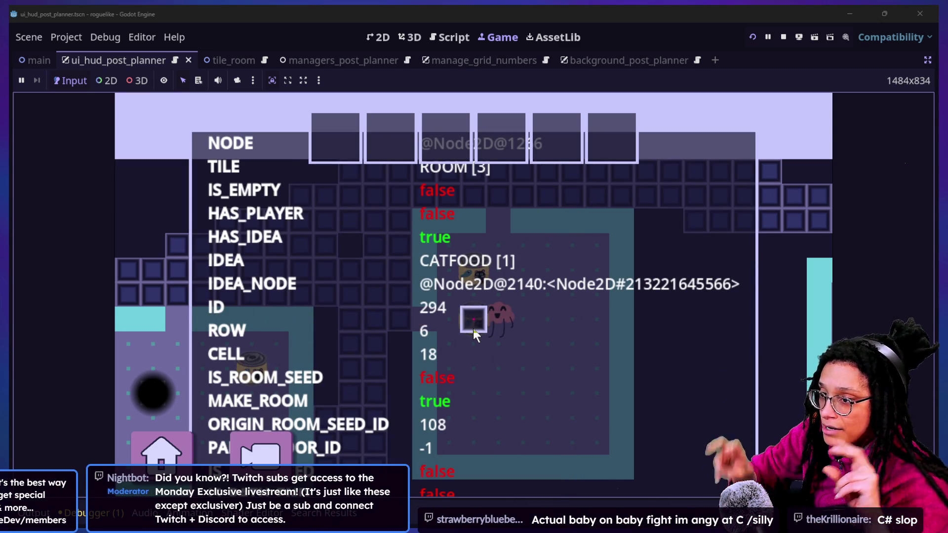
Step: Trigger the CATFOOD thought, which halts the debugger at player script line 87 with a freed-instance error
{"action": "left_click", "coordinate": [473, 329]}
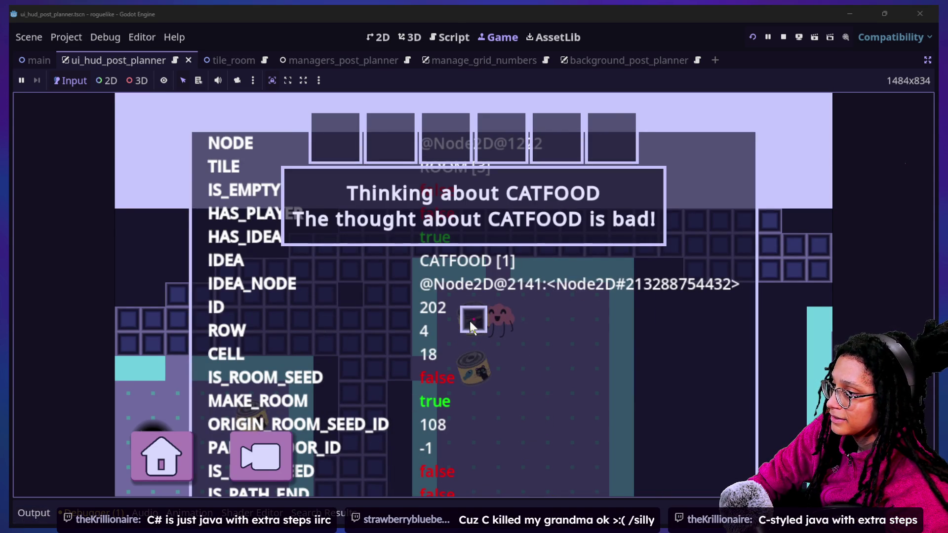
Step: Undo the stray 'a' typed on line 87 of the player script
{"action": "type", "text": "a"}
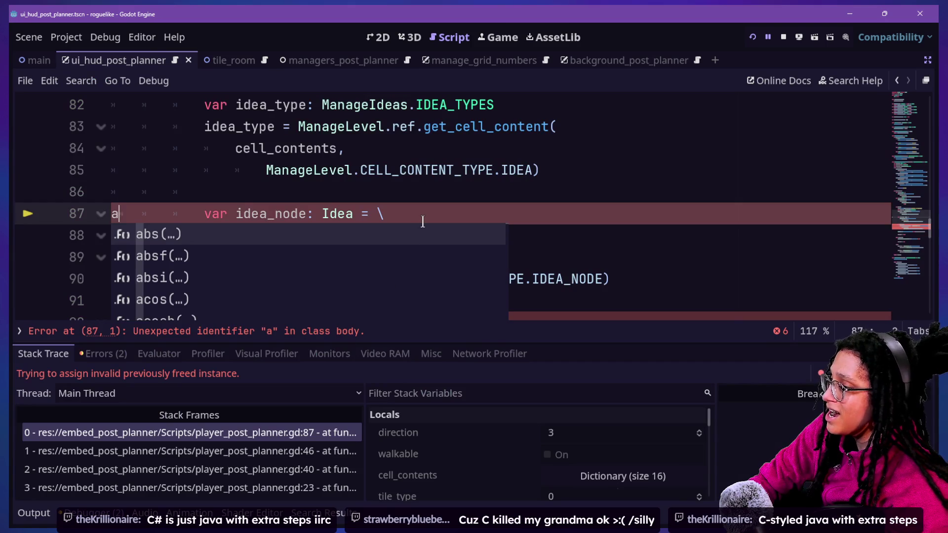
{"action": "left_click", "coordinate": [405, 124]}
{"action": "key", "text": "ctrl+z"}
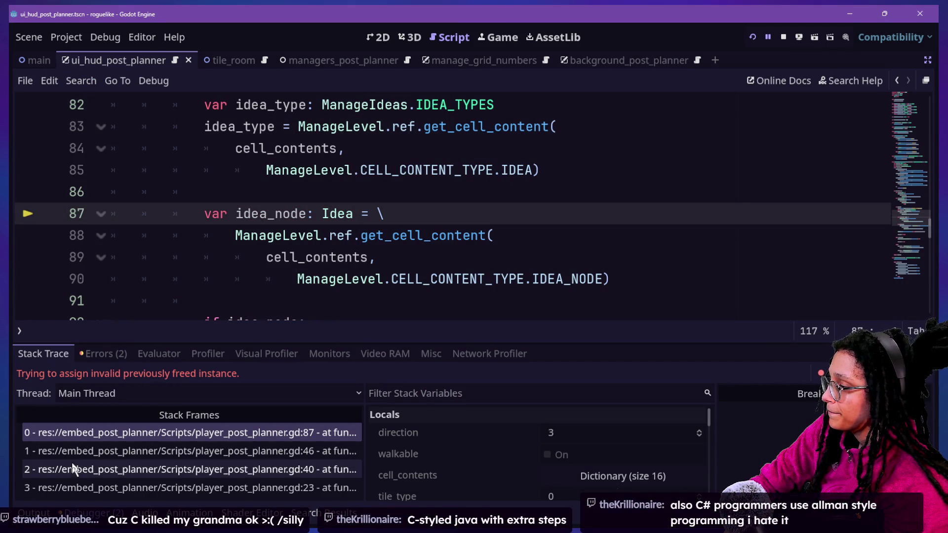
{"action": "left_click", "coordinate": [427, 169]}
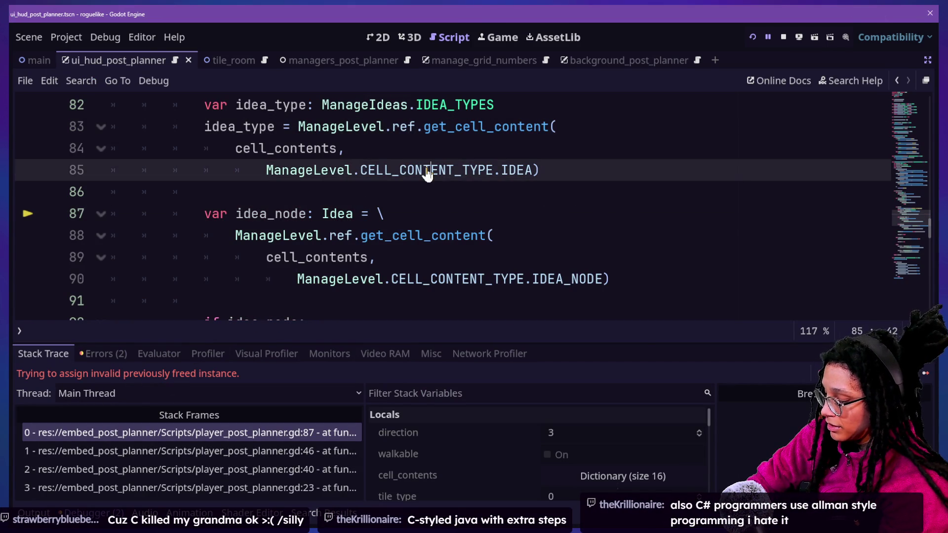
Step: Find '-2,' across the project, open the randi_range line in manage_ideas.gd, and relaunch the game
{"action": "key", "text": "shift+alt+o"}
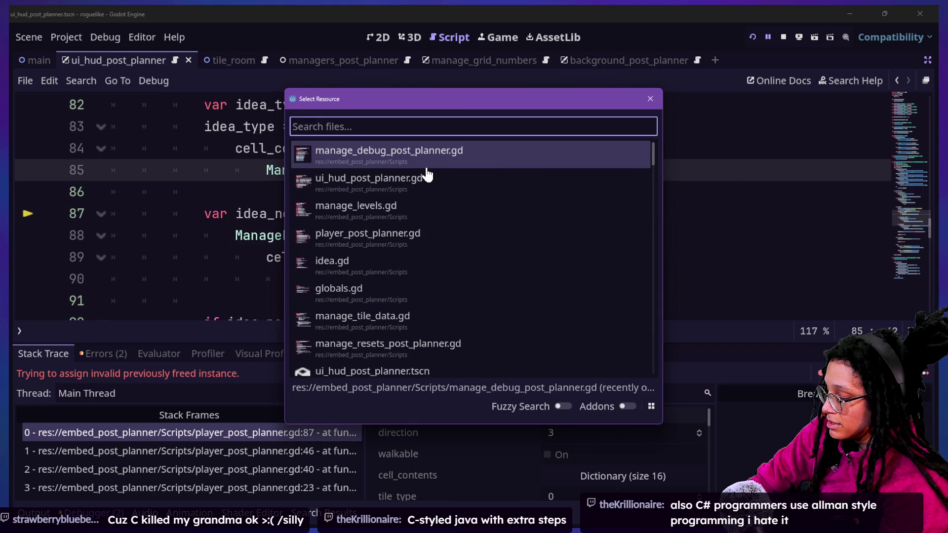
{"action": "key", "text": "Escape"}
{"action": "key", "text": "ctrl+shift+f"}
{"action": "type", "text": "-2,"}
{"action": "key", "text": "Return"}
{"action": "left_click", "coordinate": [325, 406]}
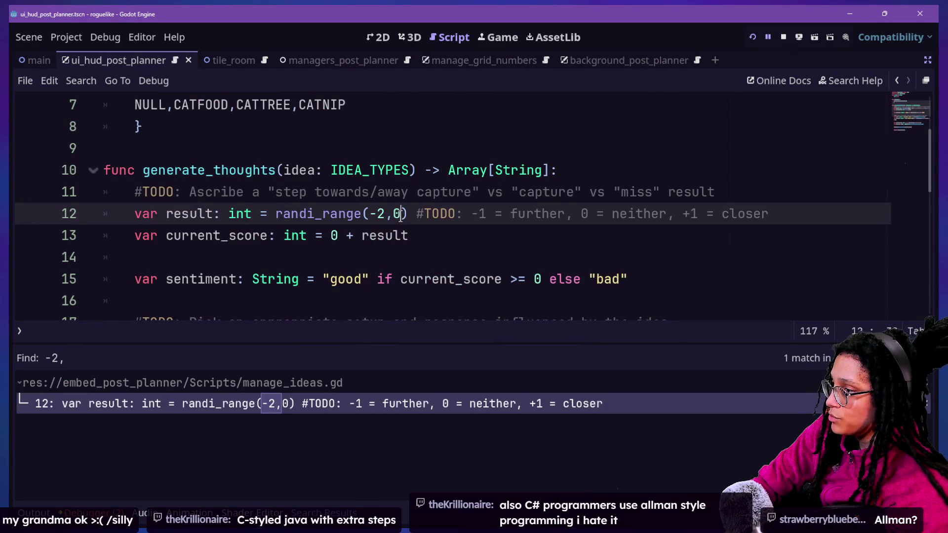
{"action": "key", "text": "F5"}
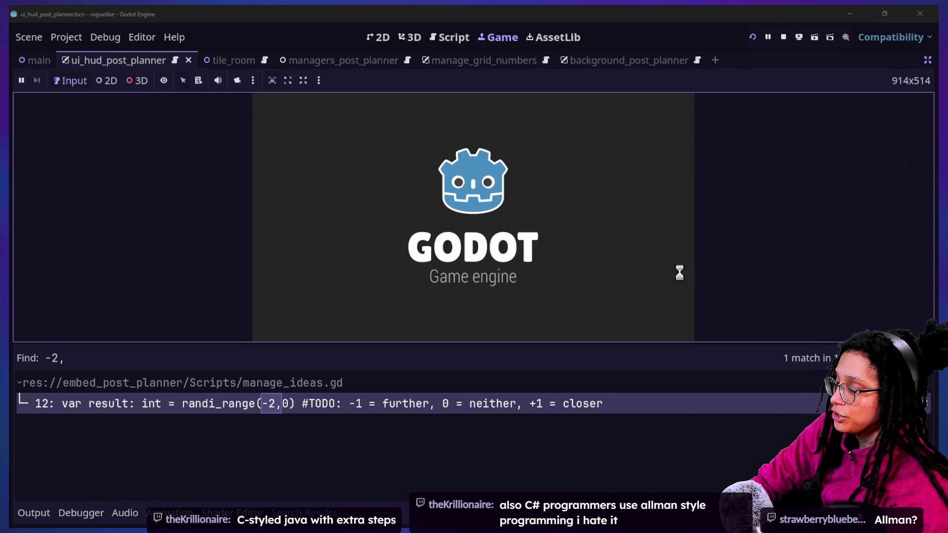
Step: Start a new planning run, pick a platform, and toggle between wide and close-up room views
{"action": "left_click", "coordinate": [522, 226]}
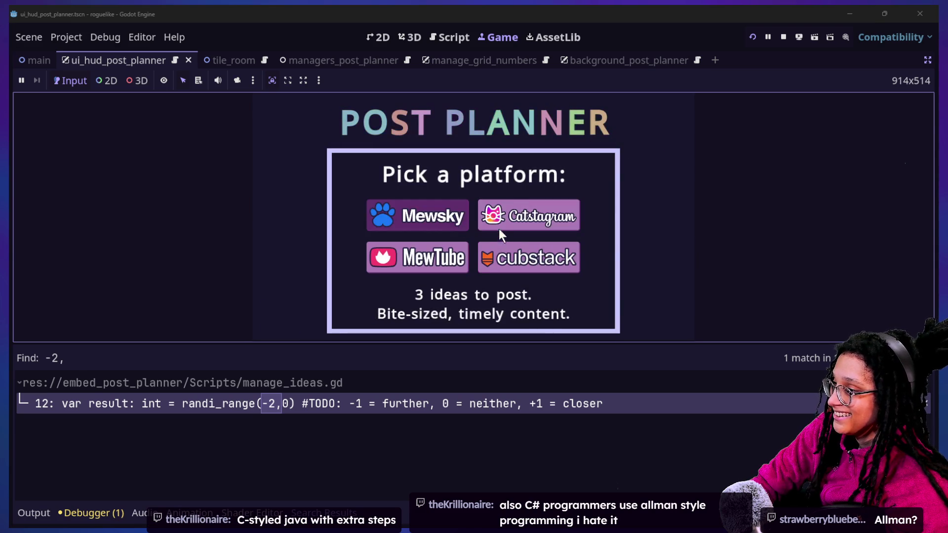
{"action": "left_click", "coordinate": [456, 221]}
{"action": "mouse_move", "coordinate": [509, 224]}
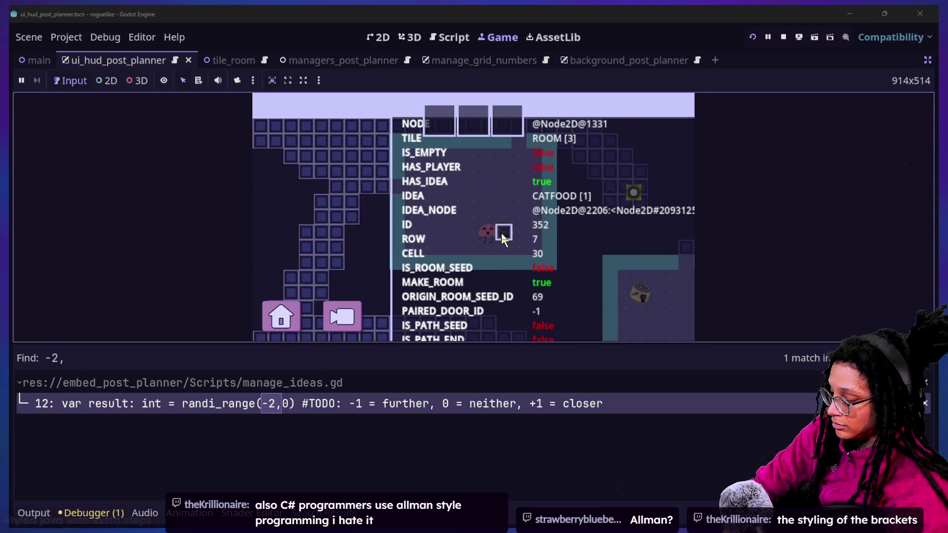
{"action": "left_click", "coordinate": [344, 321]}
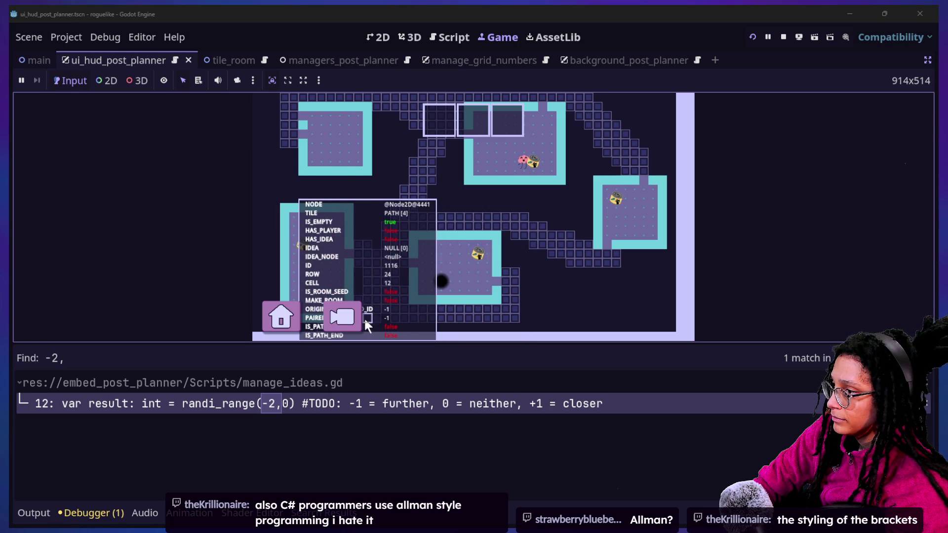
{"action": "left_click", "coordinate": [359, 317]}
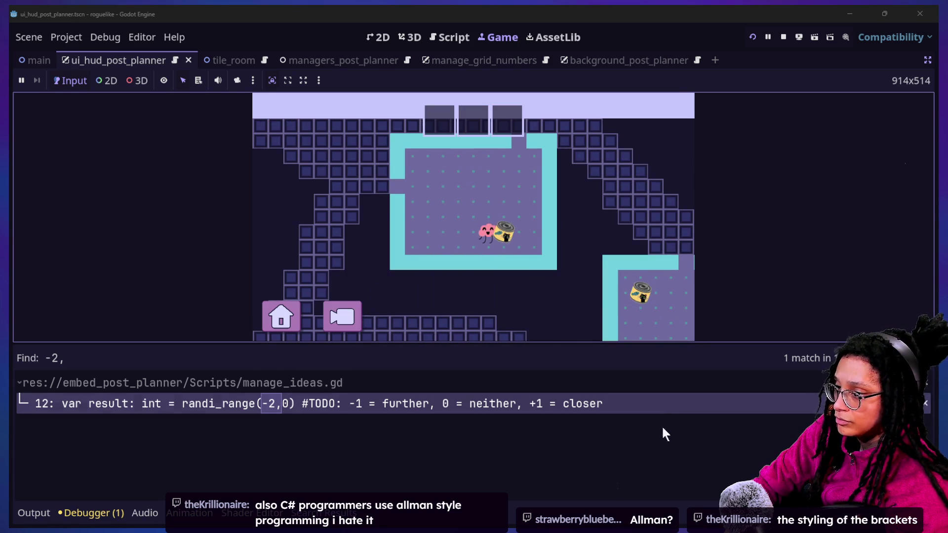
{"action": "mouse_move", "coordinate": [589, 251]}
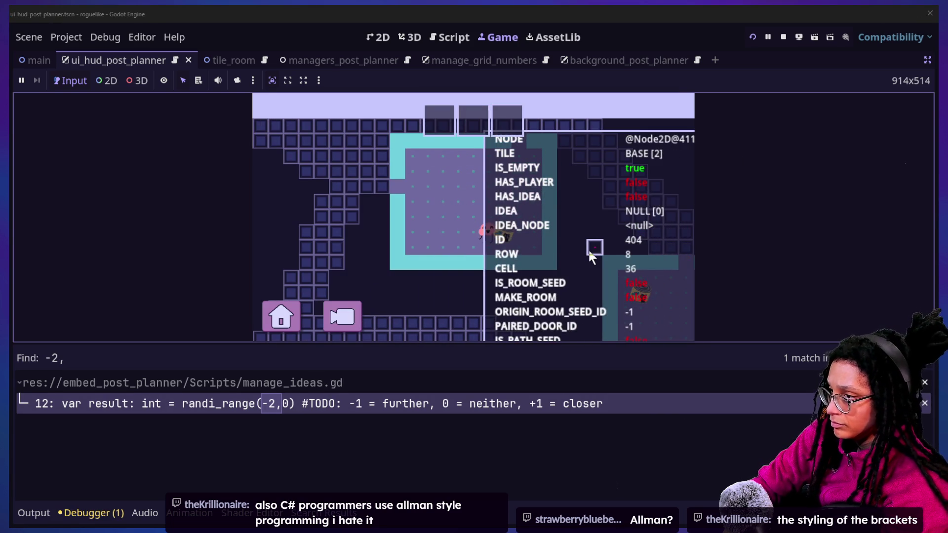
Step: Restart and trigger the CATFOOD thought until it breaks at line 87, then relaunch the game
{"action": "key", "text": "F5"}
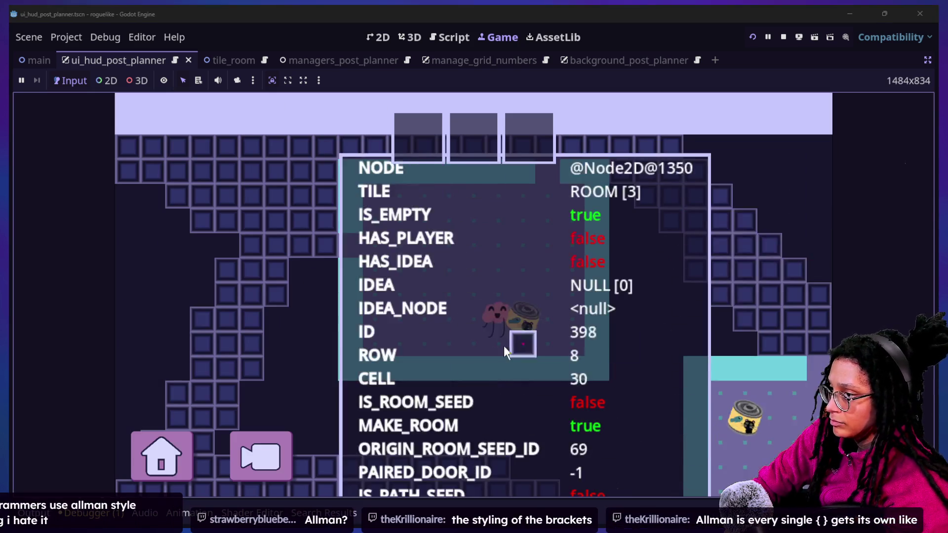
{"action": "left_click", "coordinate": [494, 317]}
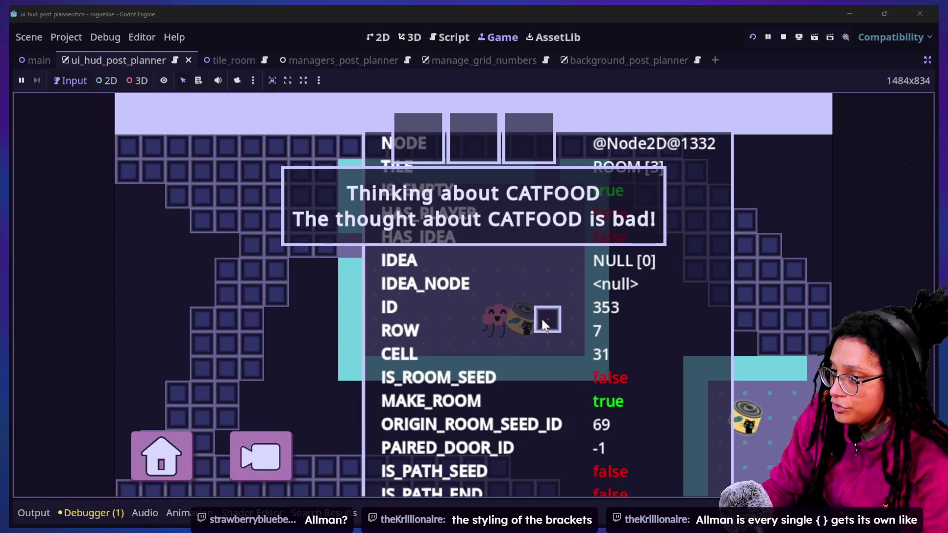
{"action": "left_click", "coordinate": [543, 330]}
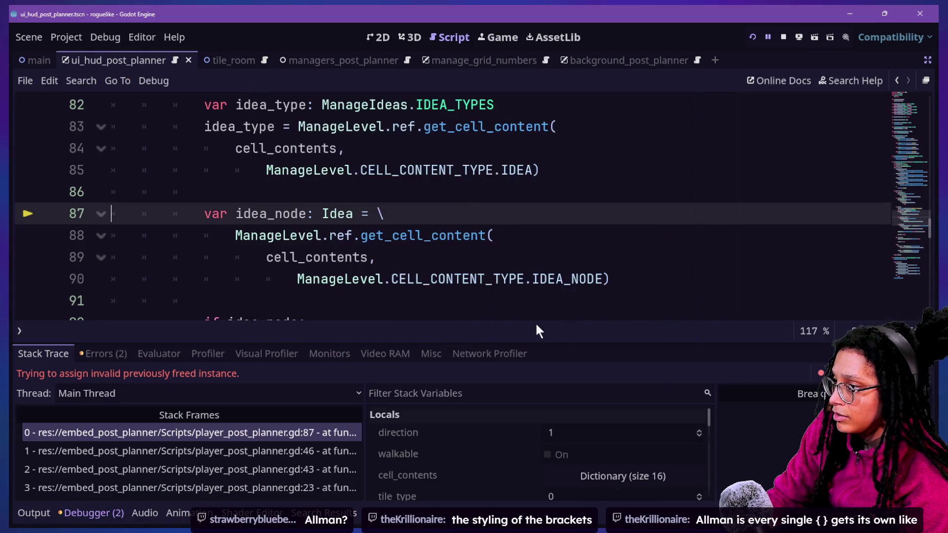
{"action": "left_click", "coordinate": [753, 39]}
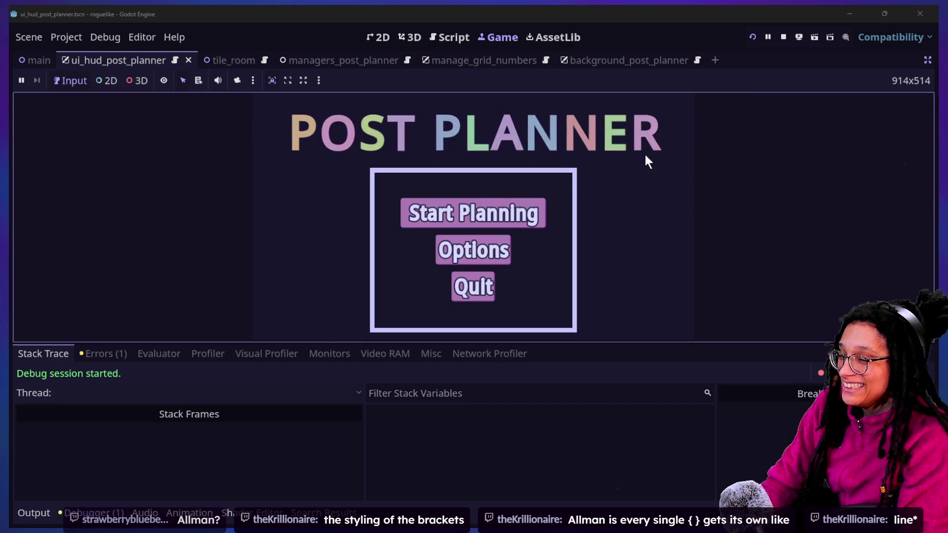
Step: Start a new planning run and pick a platform to enter the game room
{"action": "left_click", "coordinate": [521, 212]}
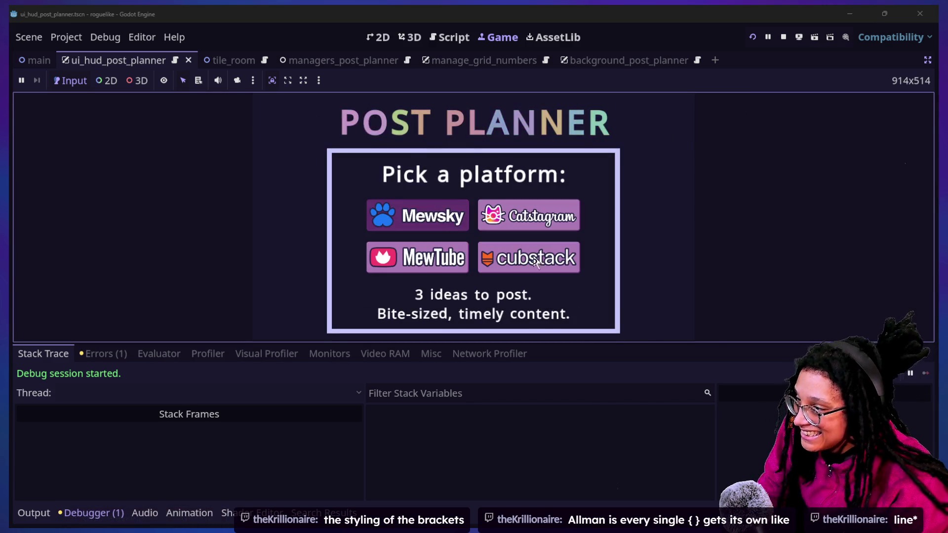
{"action": "left_click", "coordinate": [527, 259]}
{"action": "mouse_move", "coordinate": [421, 208]}
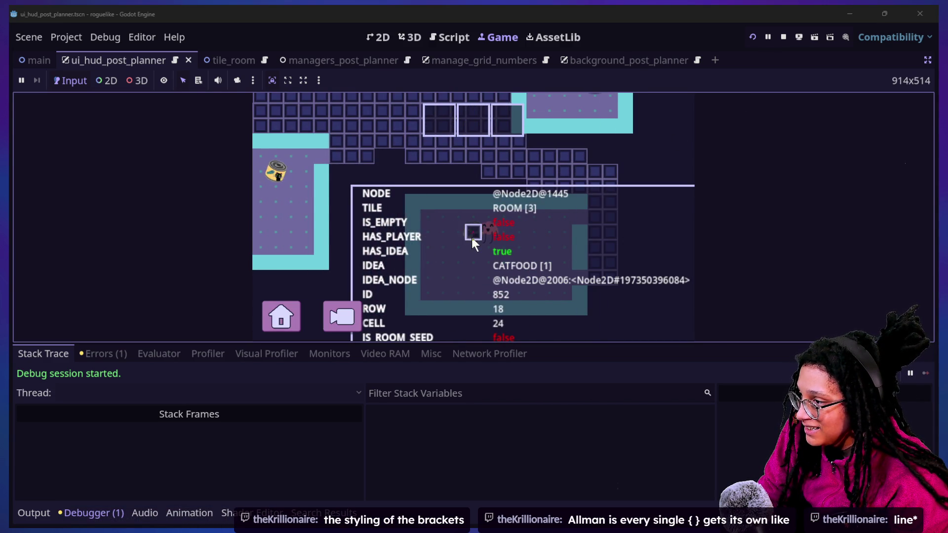
{"action": "mouse_move", "coordinate": [472, 238]}
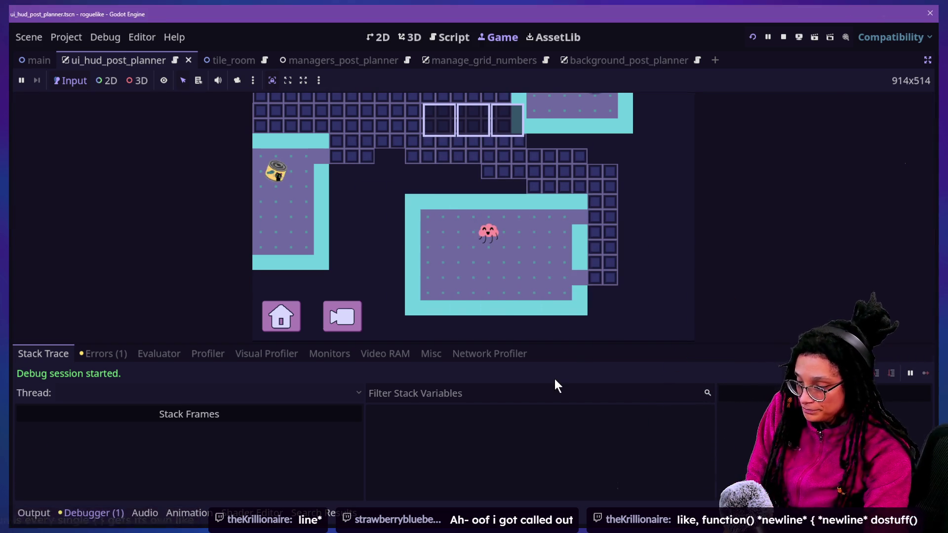
Step: Hide the Debugger panel with Ctrl+J and walk the pink character around the room with the arrow keys
{"action": "key", "text": "ctrl+j"}
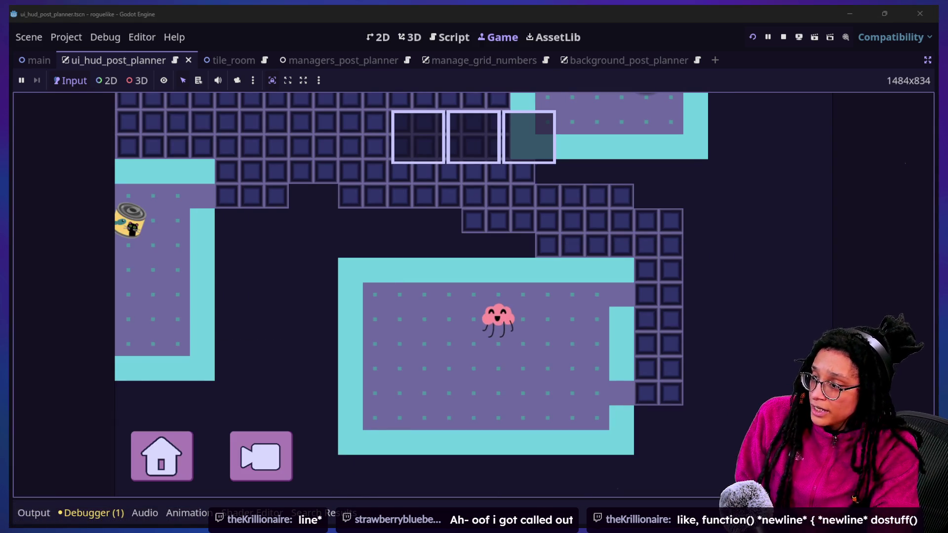
{"action": "key", "text": "Down"}
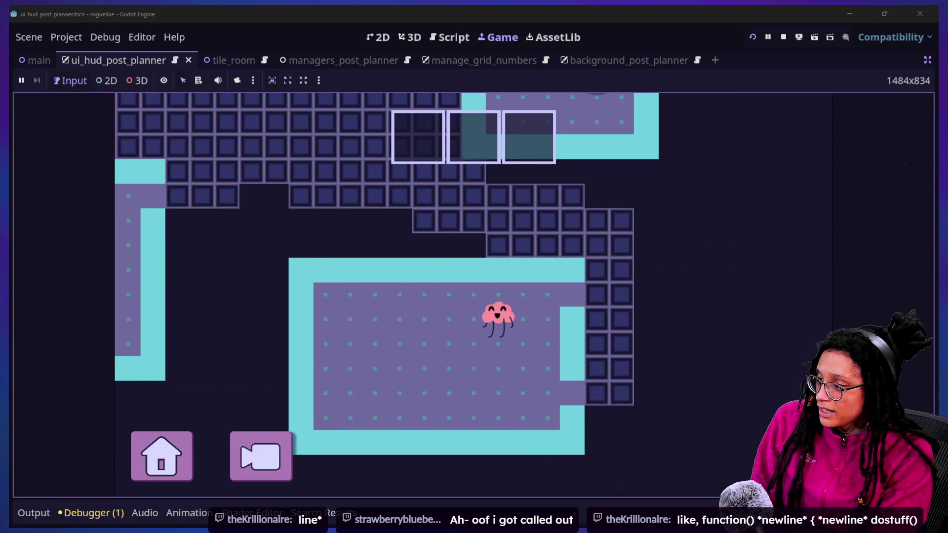
{"action": "key", "text": "Right"}
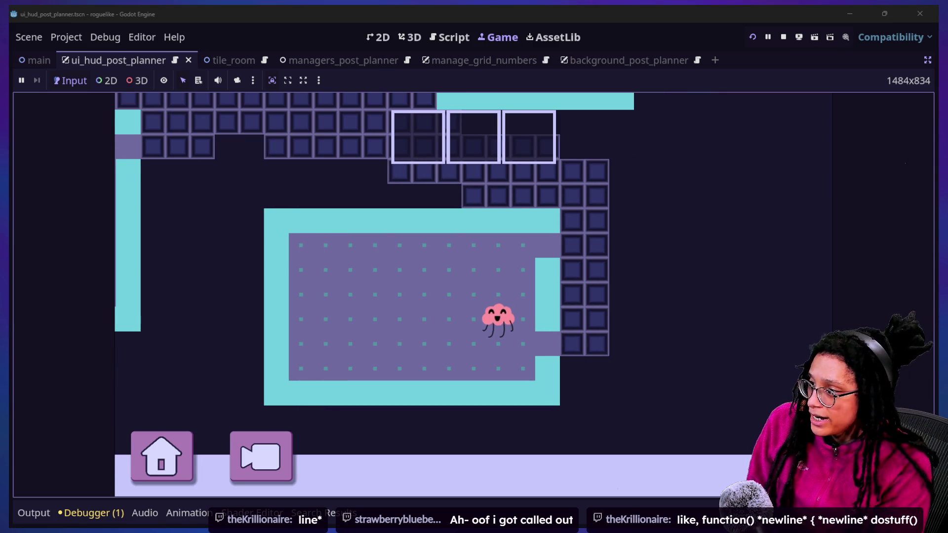
{"action": "key", "text": "Left"}
{"action": "key", "text": "Up"}
{"action": "key", "text": "Up"}
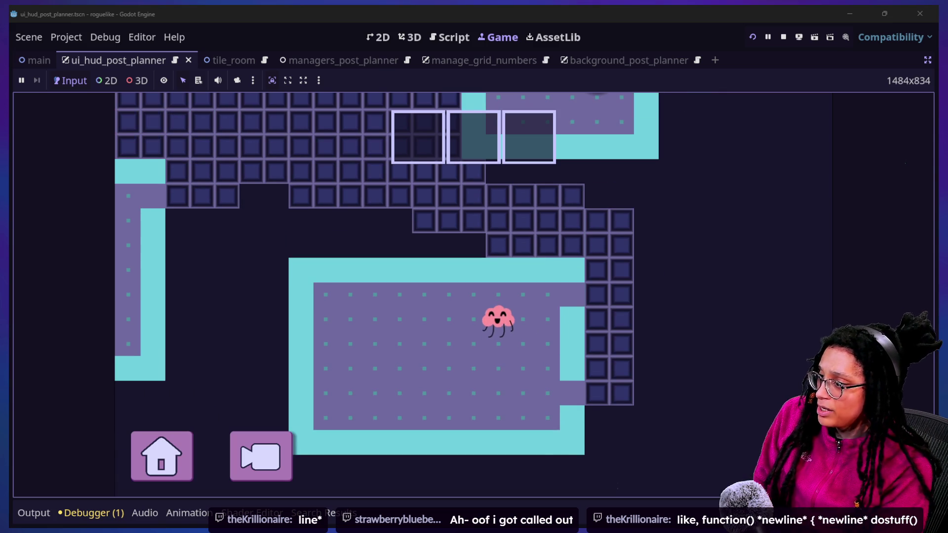
{"action": "mouse_move", "coordinate": [711, 364]}
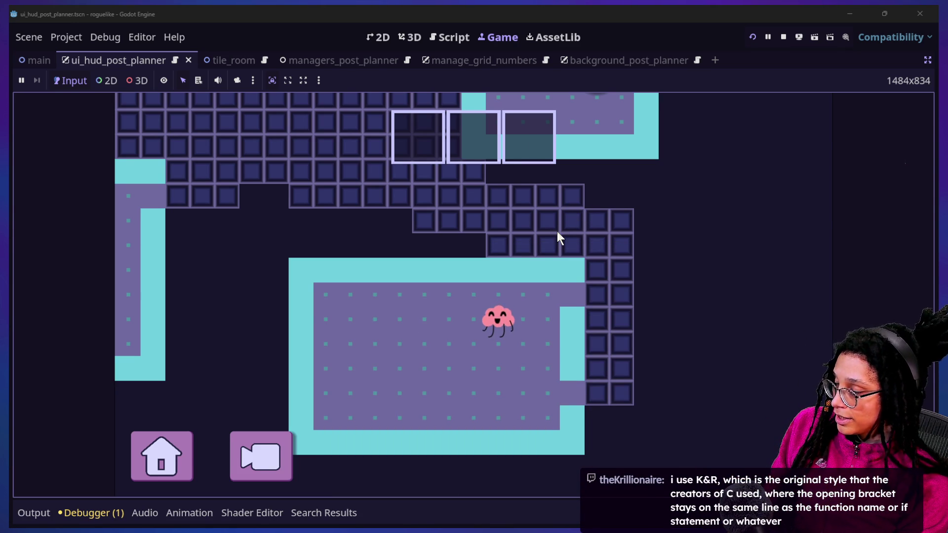
Step: Bring up Task View showing the game, Chat and GitHub Desktop windows
{"action": "key", "text": "super+Tab"}
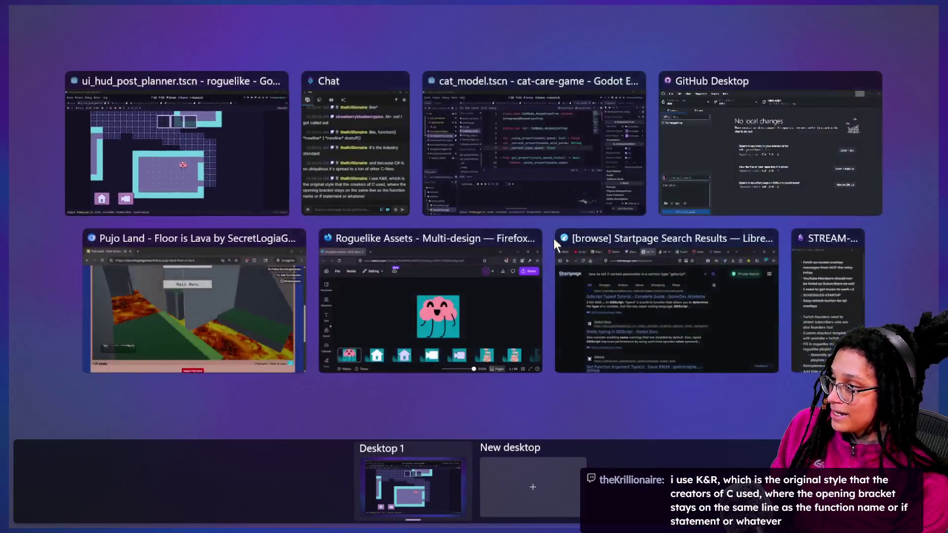
Step: Confirm GitHub Desktop's chat repository has no local changes, then bring the stream chat window forward
{"action": "left_click", "coordinate": [694, 199]}
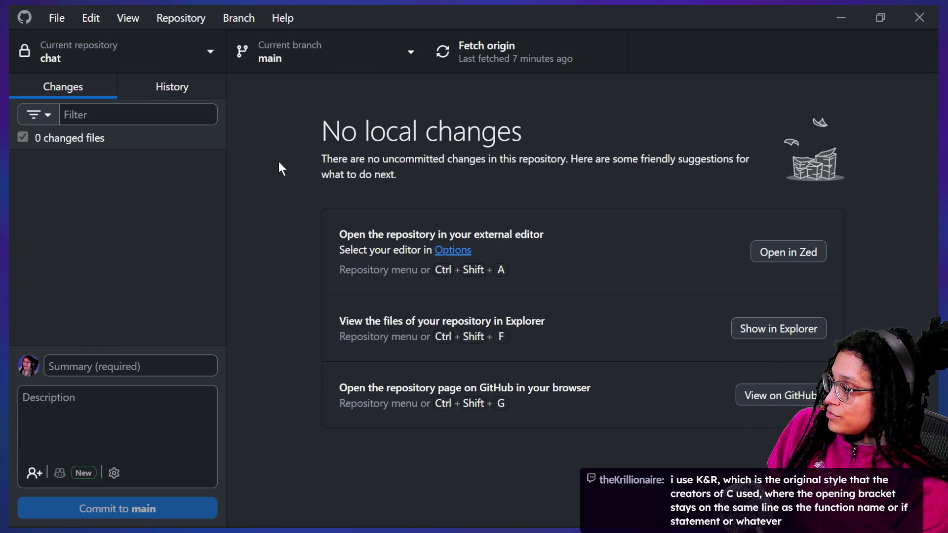
{"action": "key", "text": "super+Tab"}
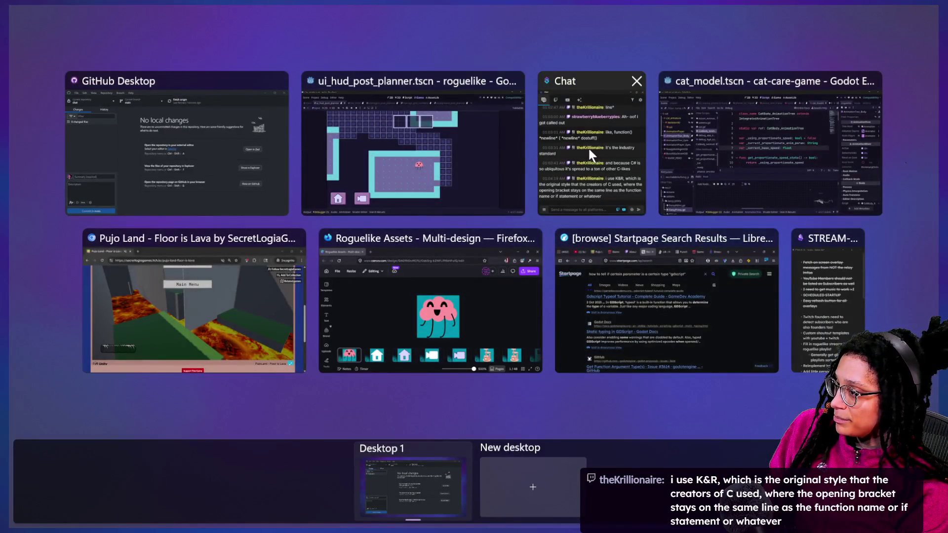
{"action": "left_click", "coordinate": [583, 145]}
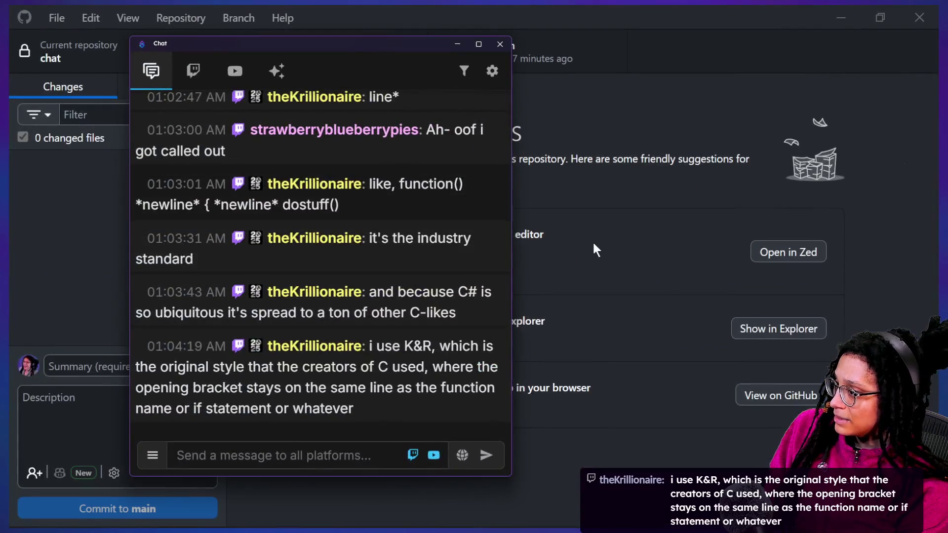
Step: Dismiss Task View and return to the Godot editor with the running game
{"action": "key", "text": "super+Tab"}
{"action": "key", "text": "Escape"}
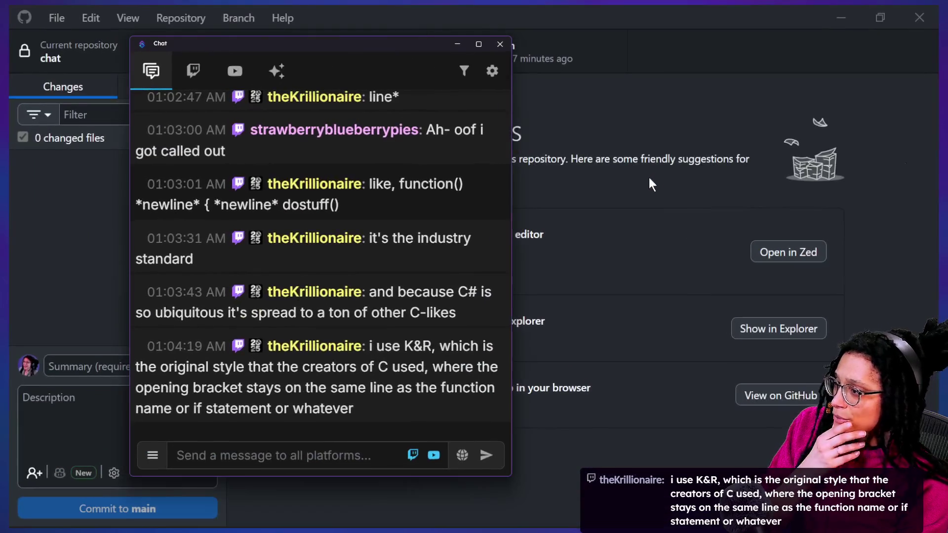
{"action": "key", "text": "super+Tab"}
{"action": "key", "text": "Escape"}
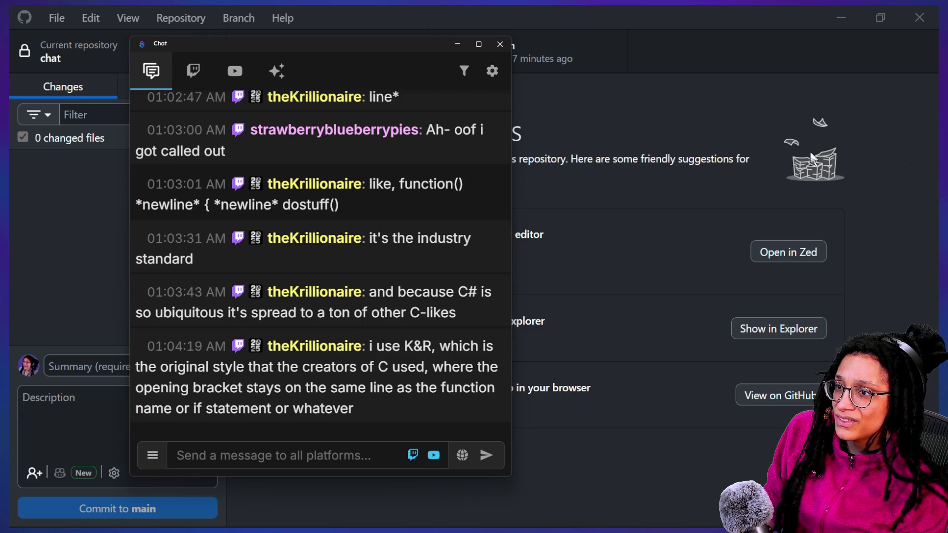
{"action": "key", "text": "alt+Tab"}
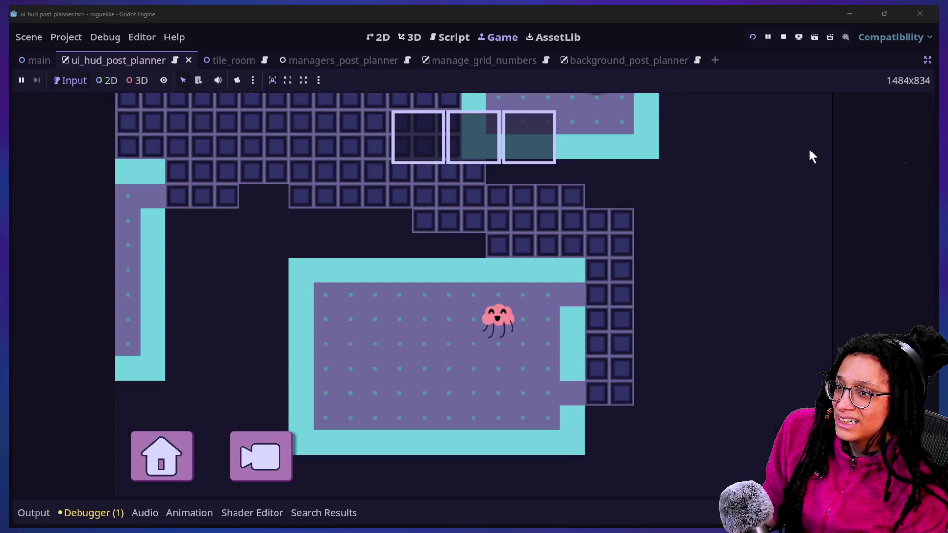
Step: Stop the running game and remove a stray character on line 84 of the script
{"action": "left_click", "coordinate": [442, 44]}
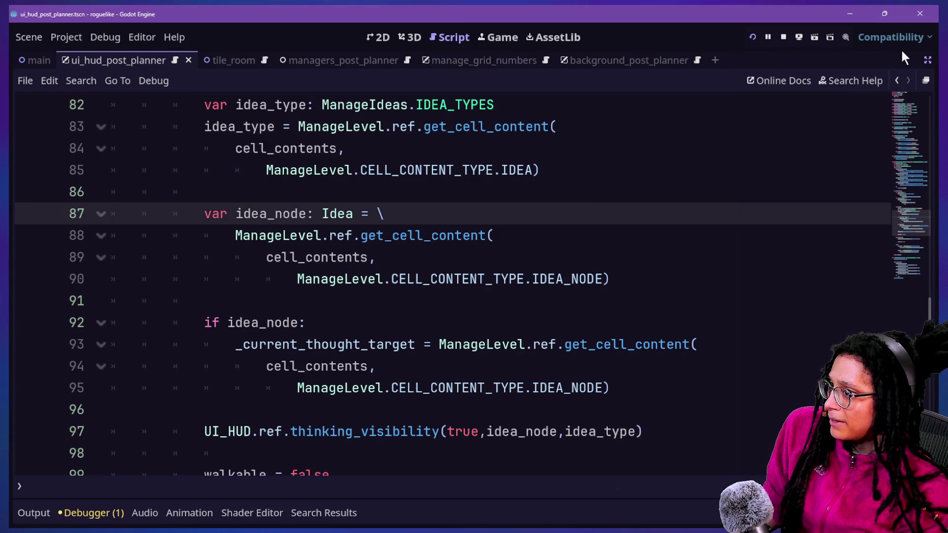
{"action": "left_click", "coordinate": [784, 38]}
{"action": "left_click", "coordinate": [698, 143]}
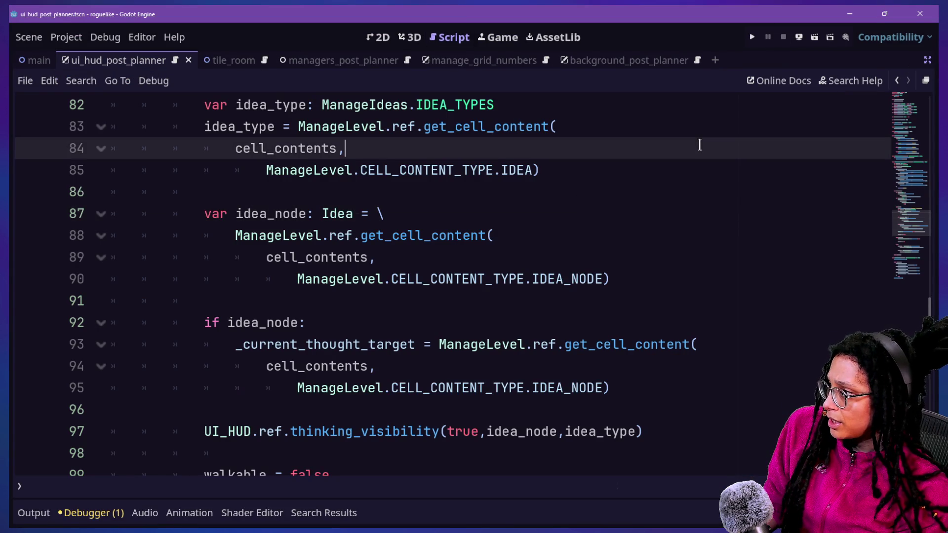
{"action": "type", "text": "n"}
{"action": "key", "text": "BackSpace"}
Step: Search the script for 'print', comment out the line 81 print, and save
{"action": "key", "text": "ctrl+f"}
{"action": "type", "text": "print"}
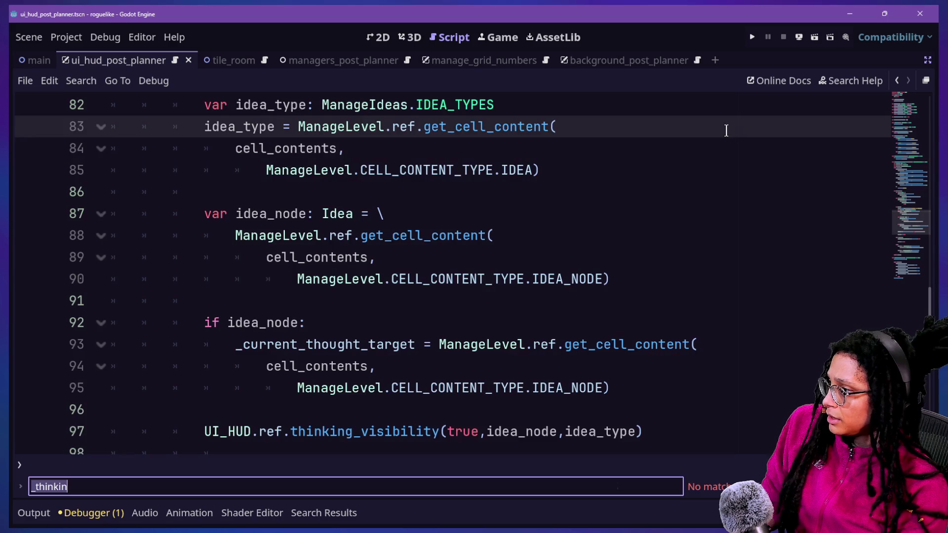
{"action": "left_click", "coordinate": [532, 280]}
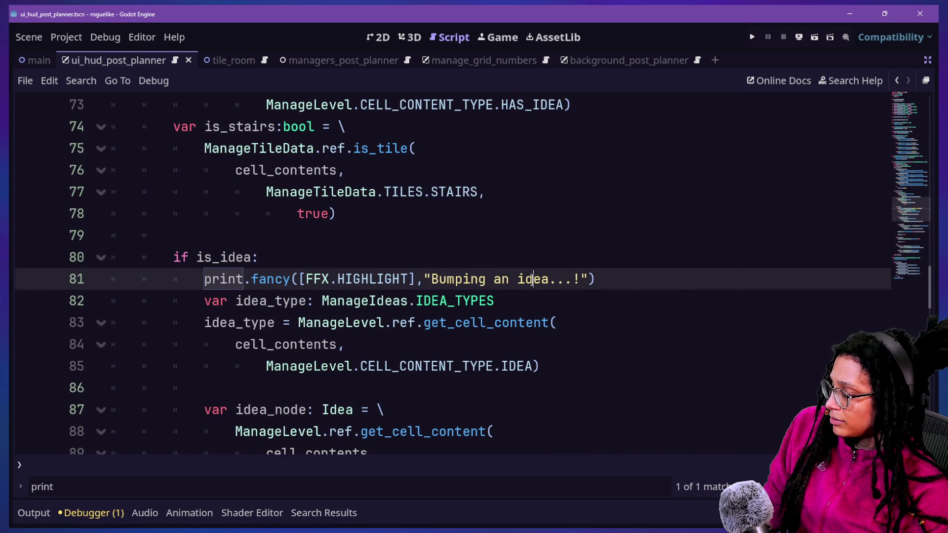
{"action": "key", "text": "ctrl+k"}
{"action": "key", "text": "ctrl+s"}
{"action": "key", "text": "ctrl+f"}
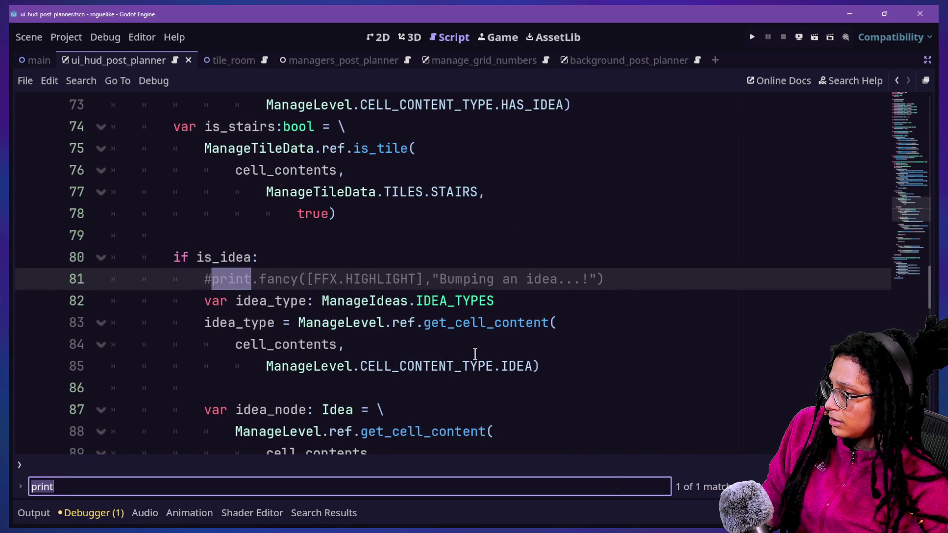
Step: Reopen ui_hud_post_planner.gd through the quick file search after straying into the Player script
{"action": "key", "text": "alt+Left"}
{"action": "scroll", "coordinate": [476, 353], "scroll_direction": "up", "scroll_amount": 10}
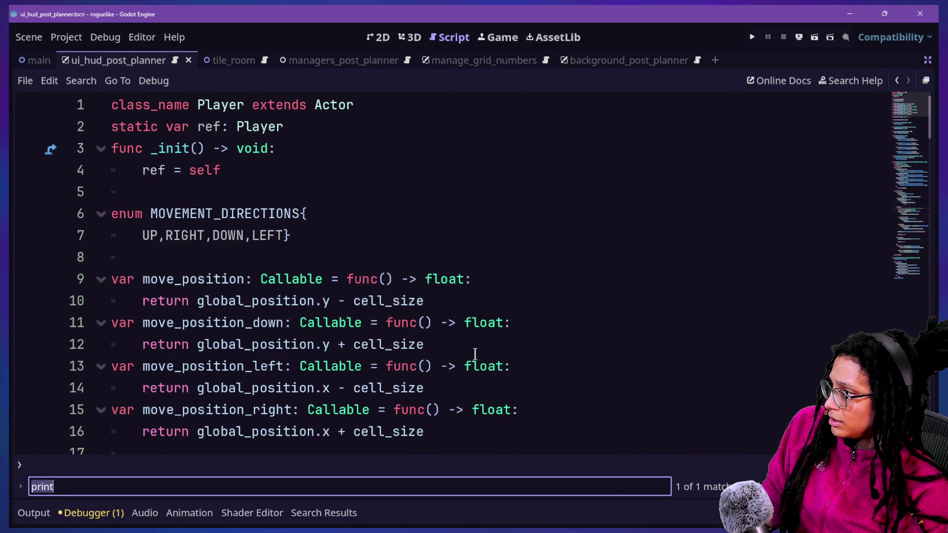
{"action": "scroll", "coordinate": [476, 354], "scroll_direction": "down", "scroll_amount": 20}
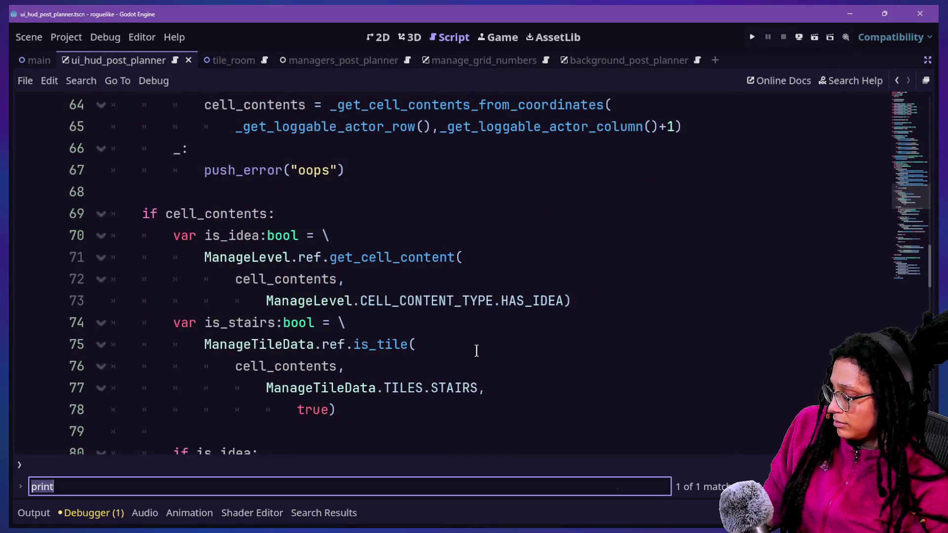
{"action": "key", "text": "shift+alt+o"}
{"action": "key", "text": "Down"}
{"action": "key", "text": "Down"}
{"action": "key", "text": "Up"}
{"action": "key", "text": "Down"}
{"action": "key", "text": "Up"}
{"action": "key", "text": "Down"}
{"action": "key", "text": "Up"}
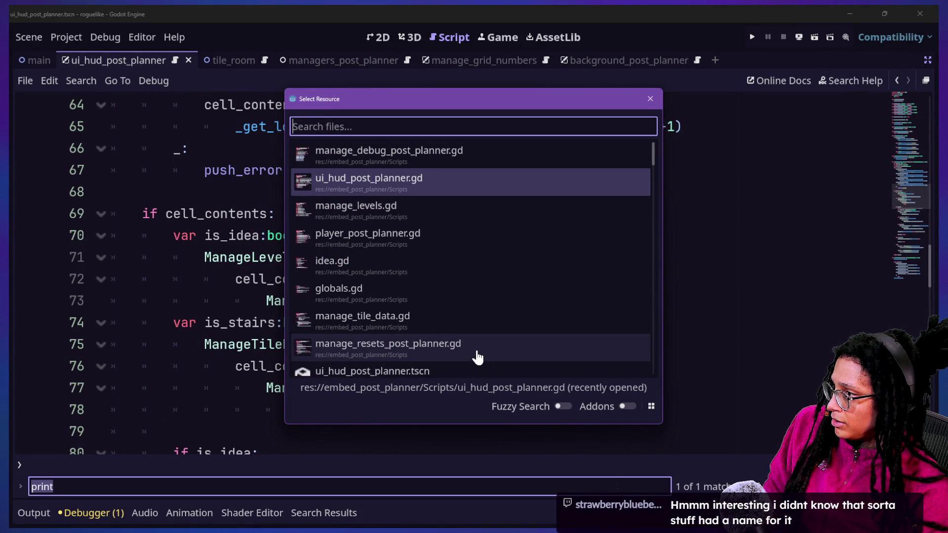
{"action": "key", "text": "Return"}
Step: Comment out the debug prints on lines 83 and 108 and save the script
{"action": "key", "text": "ctrl+f"}
{"action": "key", "text": "Return"}
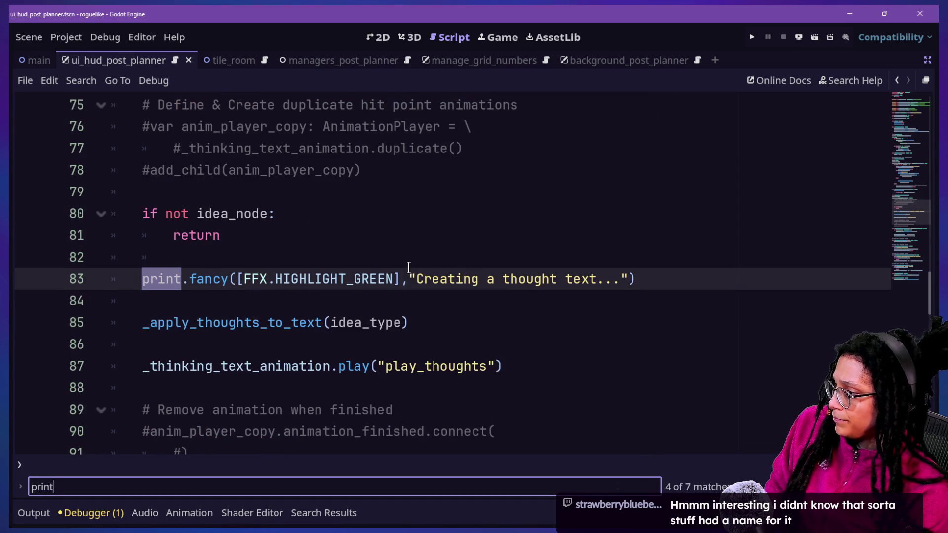
{"action": "left_click", "coordinate": [405, 274]}
{"action": "key", "text": "ctrl+k"}
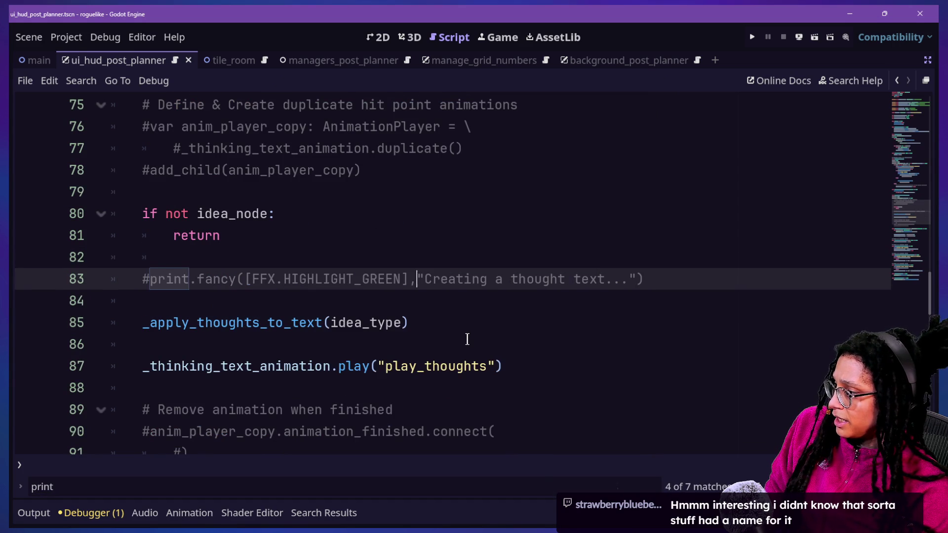
{"action": "key", "text": "ctrl+f"}
{"action": "key", "text": "Return"}
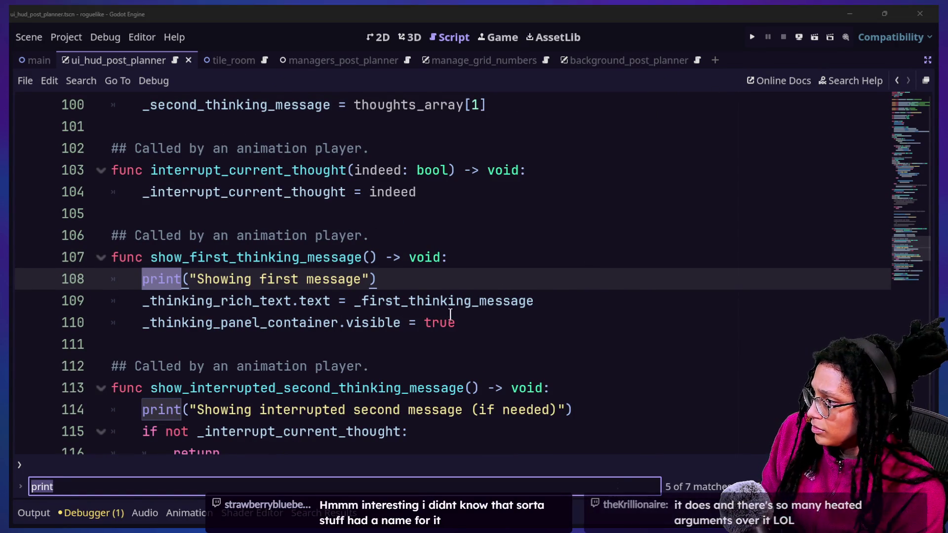
{"action": "left_click", "coordinate": [469, 280]}
{"action": "key", "text": "ctrl+k"}
{"action": "key", "text": "ctrl+s"}
Step: Comment out the prints on lines 114 and 121, saving after each
{"action": "left_click", "coordinate": [525, 404]}
{"action": "key", "text": "ctrl+k"}
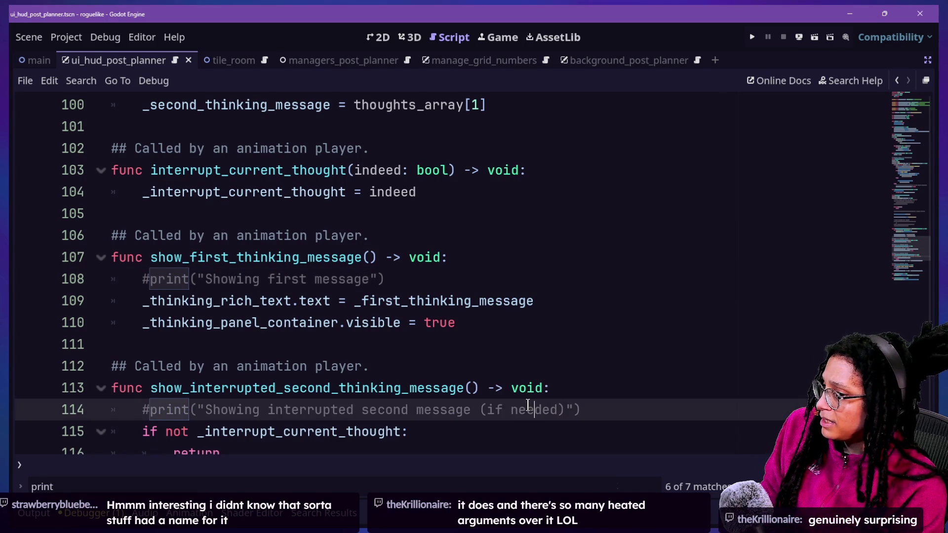
{"action": "key", "text": "ctrl+s"}
{"action": "key", "text": "F3"}
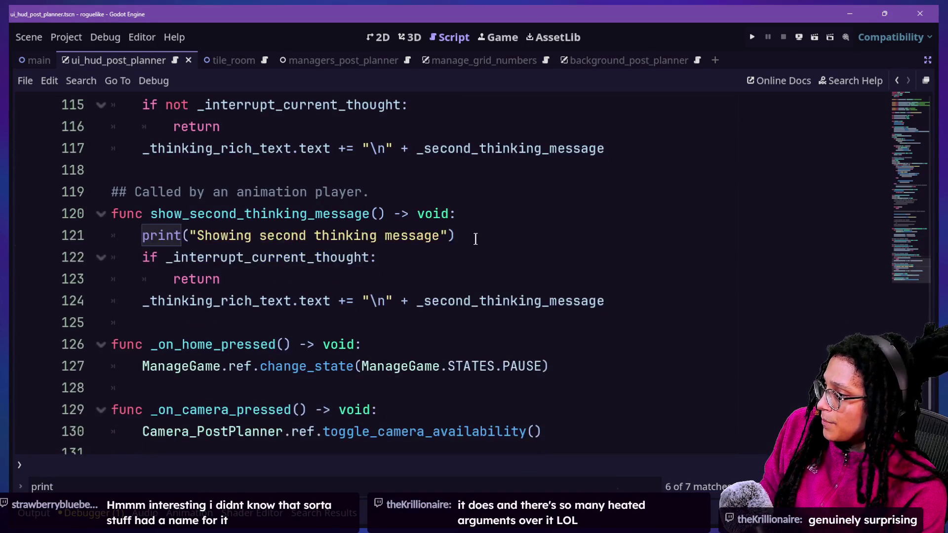
{"action": "left_click", "coordinate": [476, 241]}
{"action": "key", "text": "ctrl+k"}
{"action": "key", "text": "ctrl+s"}
{"action": "key", "text": "F3"}
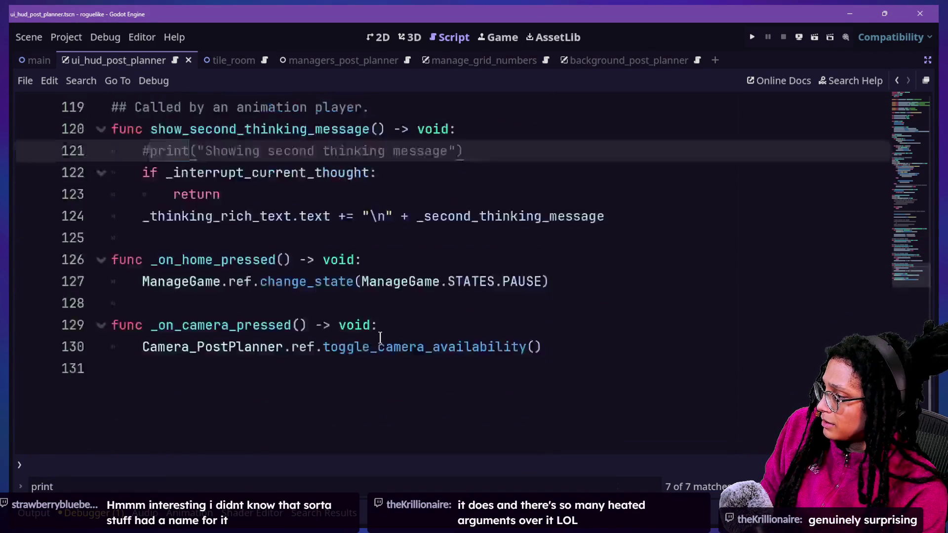
{"action": "key", "text": "F3"}
{"action": "key", "text": "ctrl+f"}
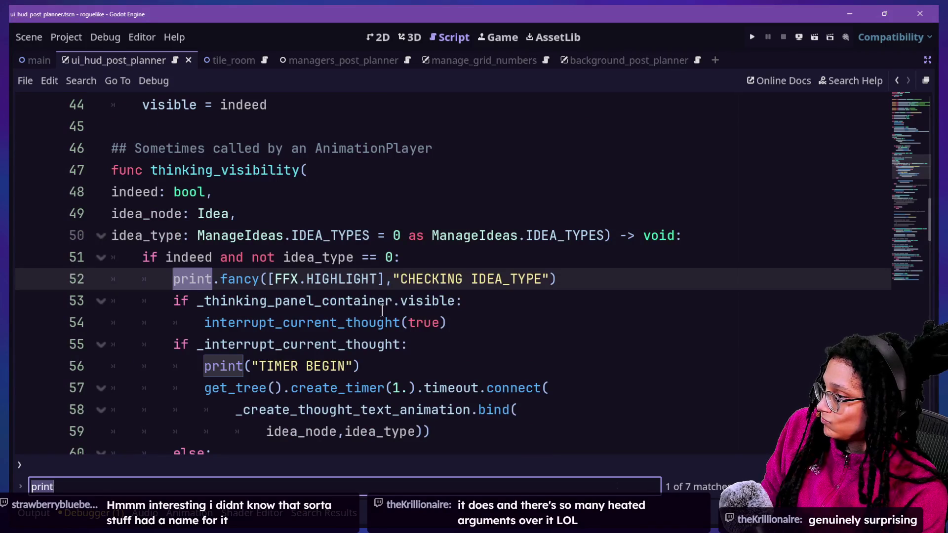
Step: Comment out the print on line 52 and the TIMER BEGIN print on line 56
{"action": "left_click", "coordinate": [371, 277]}
{"action": "key", "text": "ctrl+k"}
{"action": "left_click", "coordinate": [431, 373]}
{"action": "key", "text": "ctrl+k"}
{"action": "scroll", "coordinate": [431, 374], "scroll_direction": "down", "scroll_amount": 3}
Step: Check the remaining print matches, leave the caret at the end of line 63, and open Task View
{"action": "key", "text": "ctrl+f"}
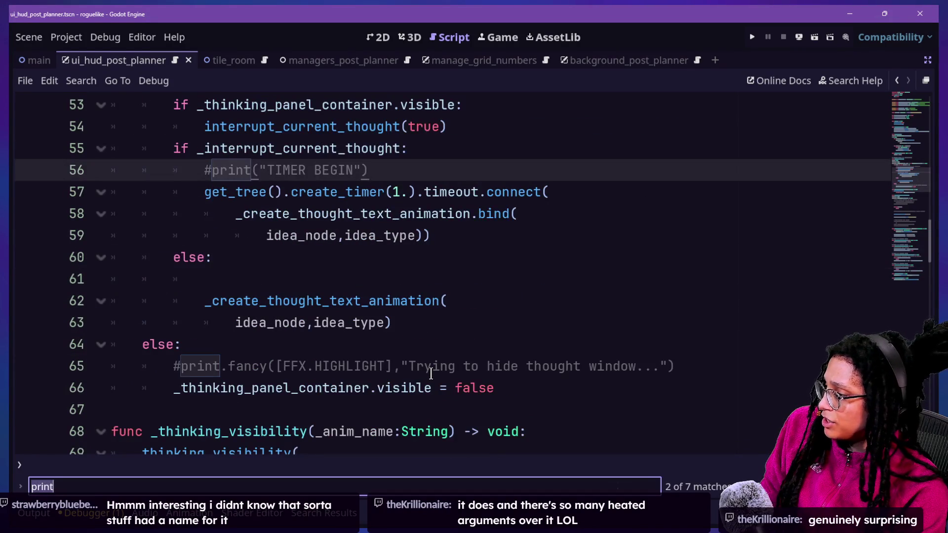
{"action": "key", "text": "Return"}
{"action": "key", "text": "Return"}
{"action": "key", "text": "Return"}
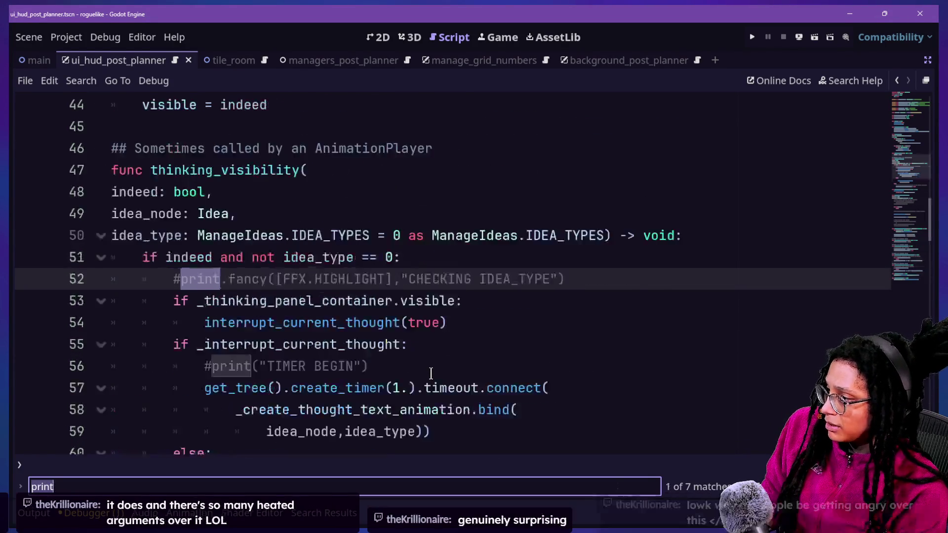
{"action": "key", "text": "Return"}
{"action": "key", "text": "Return"}
{"action": "key", "text": "Return"}
{"action": "left_click", "coordinate": [552, 240]}
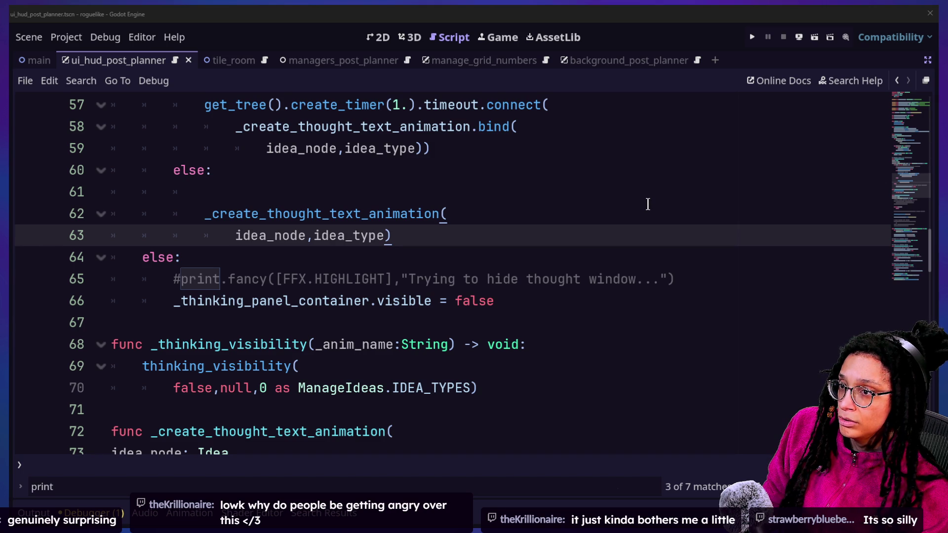
{"action": "key", "text": "super+Tab"}
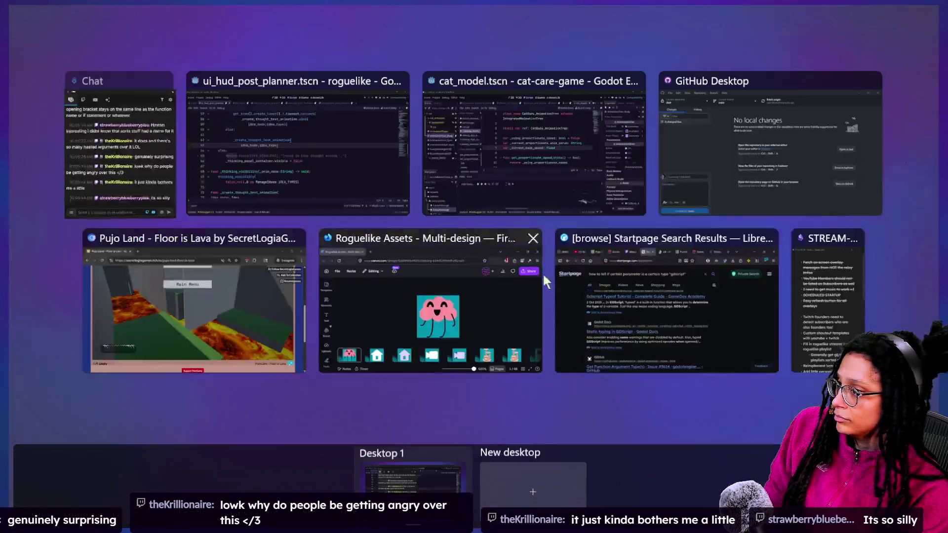
Step: In GitHub Desktop, switch the current repository to roguelike, passing through cat-care-game
{"action": "left_click", "coordinate": [692, 128]}
{"action": "left_click", "coordinate": [78, 62]}
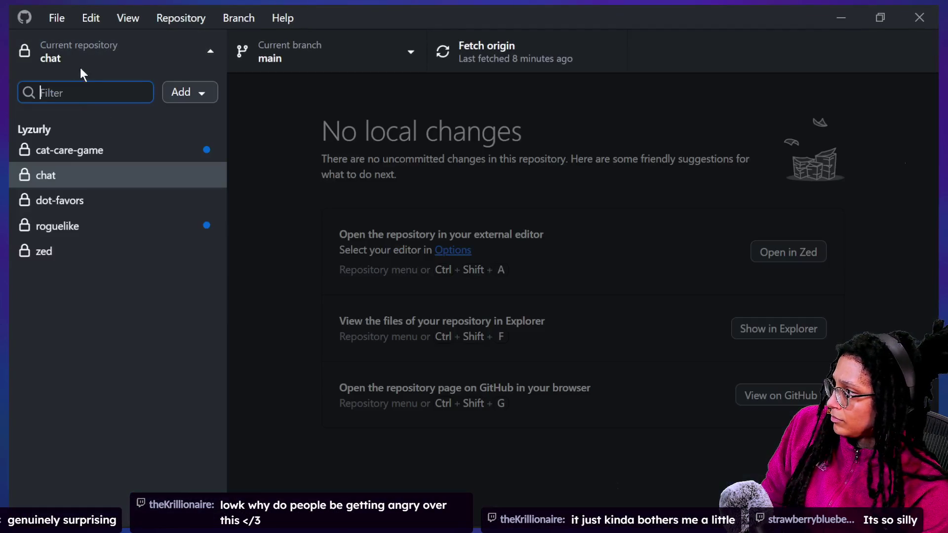
{"action": "left_click", "coordinate": [85, 152]}
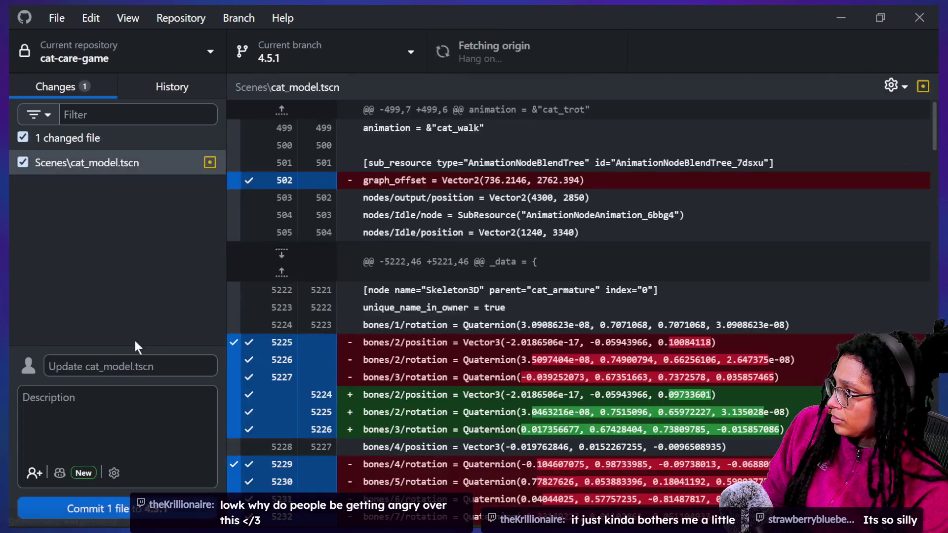
{"action": "left_click", "coordinate": [94, 59]}
{"action": "left_click", "coordinate": [106, 227]}
Step: Begin the commit summary with 'Id' before switching windows via Task View
{"action": "left_click", "coordinate": [156, 358]}
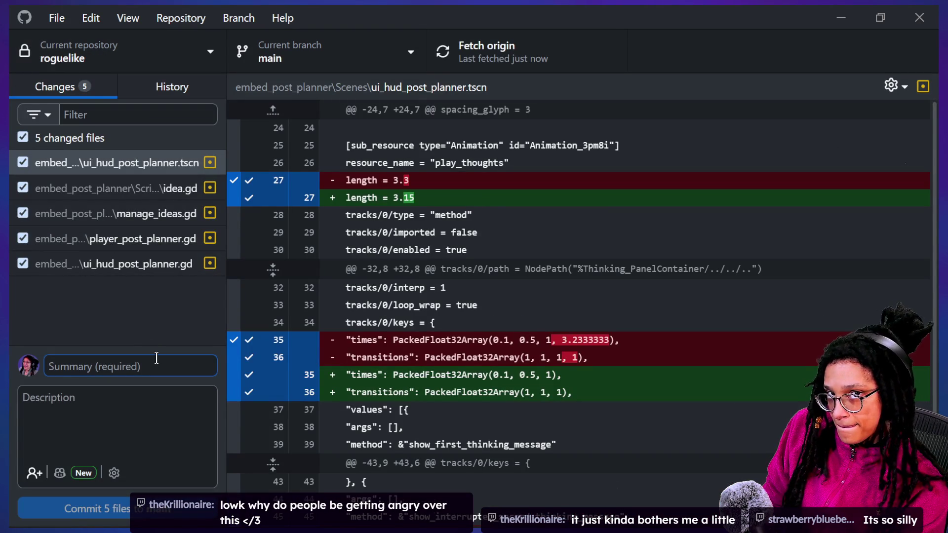
{"action": "type", "text": "Ideas"}
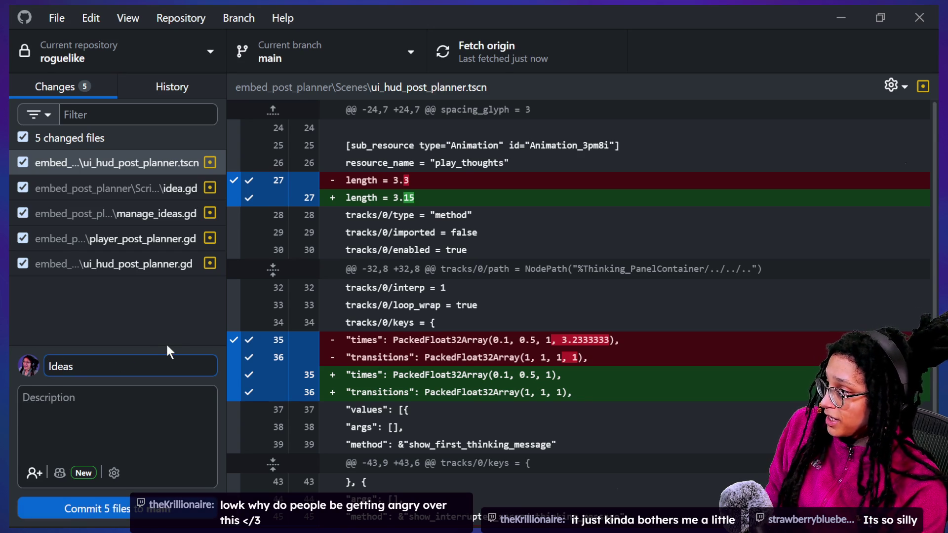
{"action": "key", "text": "super+Tab"}
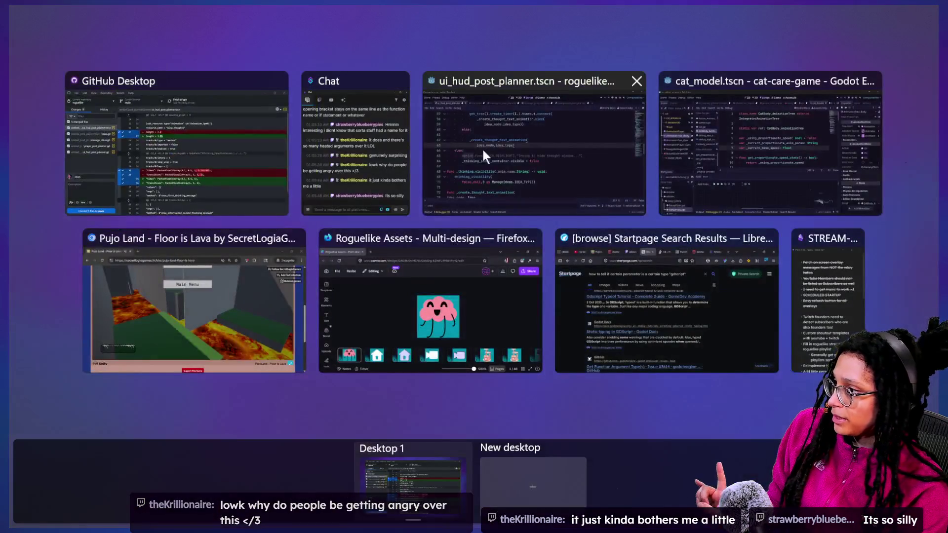
{"action": "left_click", "coordinate": [716, 143]}
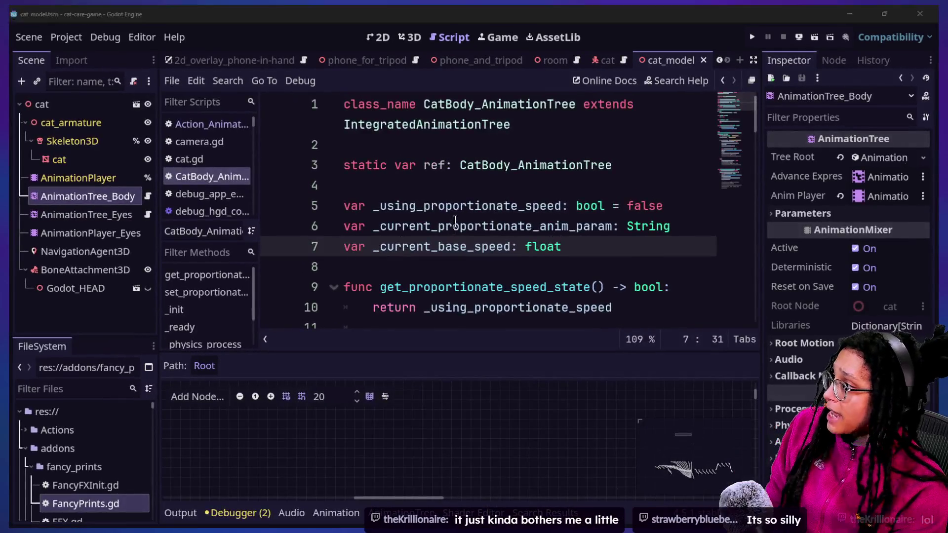
{"action": "key", "text": "super+Tab"}
{"action": "left_click", "coordinate": [664, 86]}
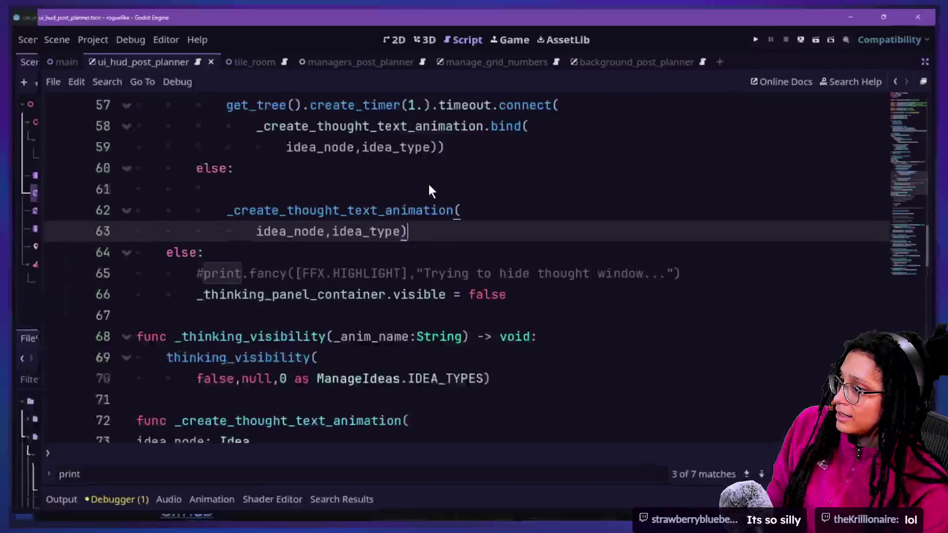
{"action": "key", "text": "shift+alt+o"}
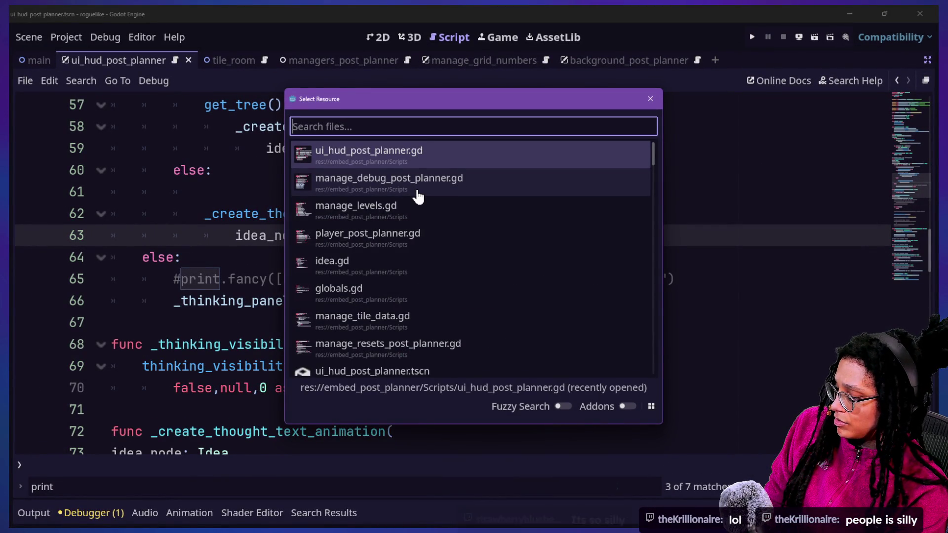
{"action": "type", "text": "f"}
{"action": "key", "text": "BackSpace"}
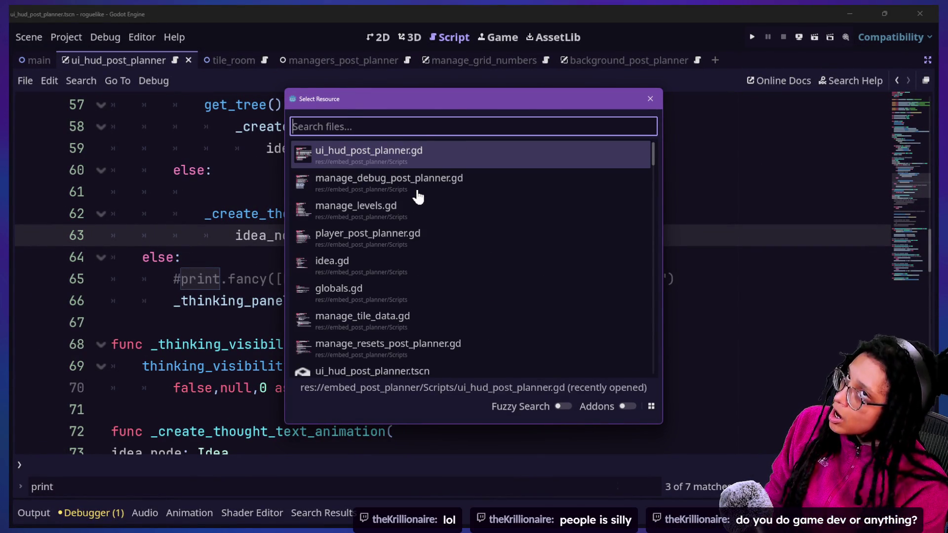
{"action": "key", "text": "Escape"}
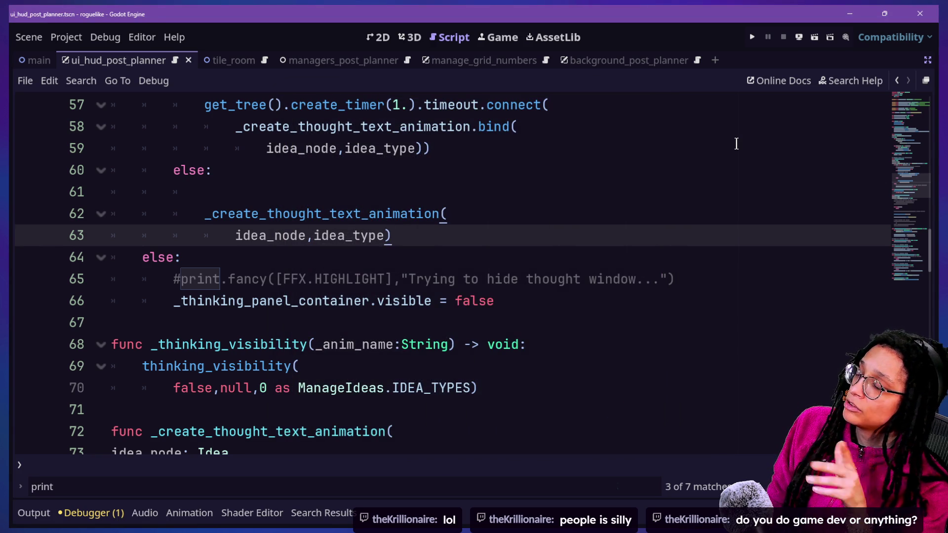
{"action": "key", "text": "super+Tab"}
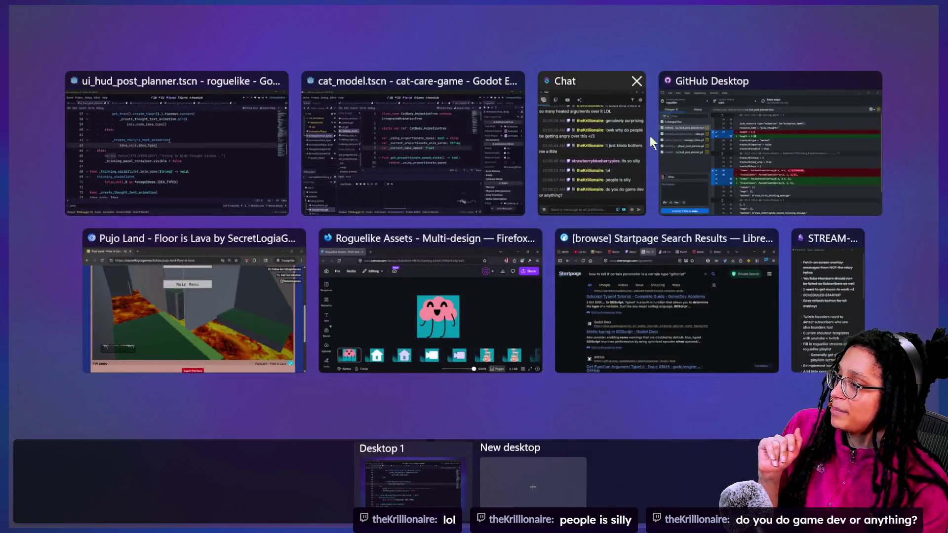
Step: Finish the summary 'Ideas are safely destructible BUT their tiles need clearing', commit 5 files to main, and push
{"action": "left_click", "coordinate": [681, 124]}
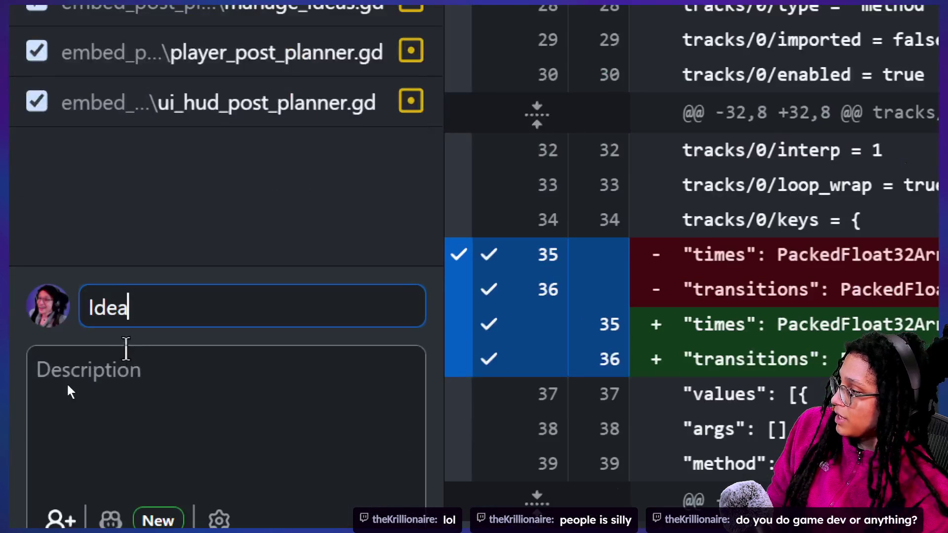
{"action": "type", "text": "s"}
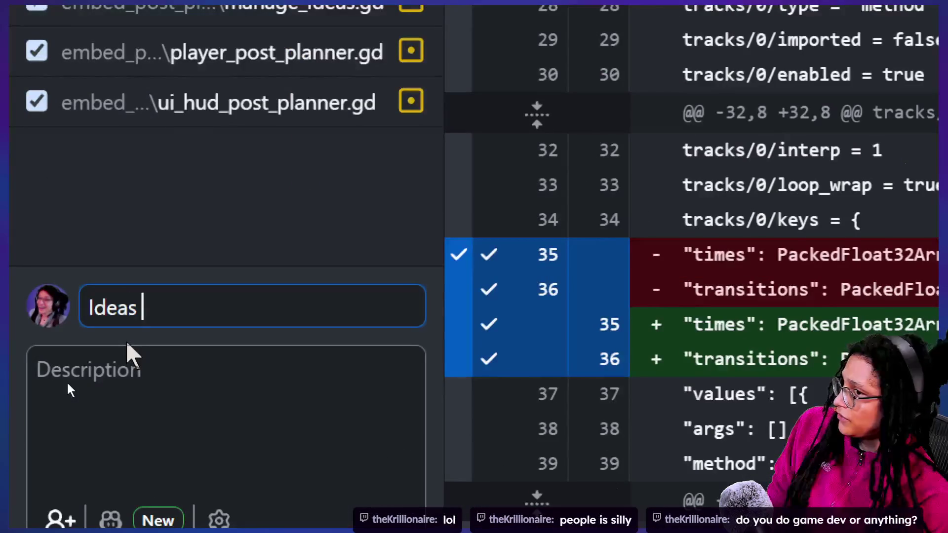
{"action": "type", "text": " are"}
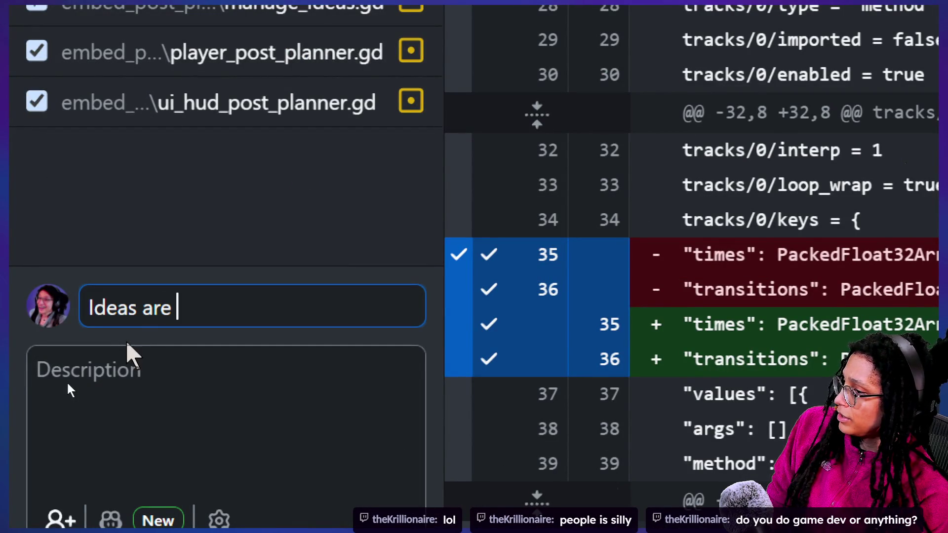
{"action": "type", "text": " safely"}
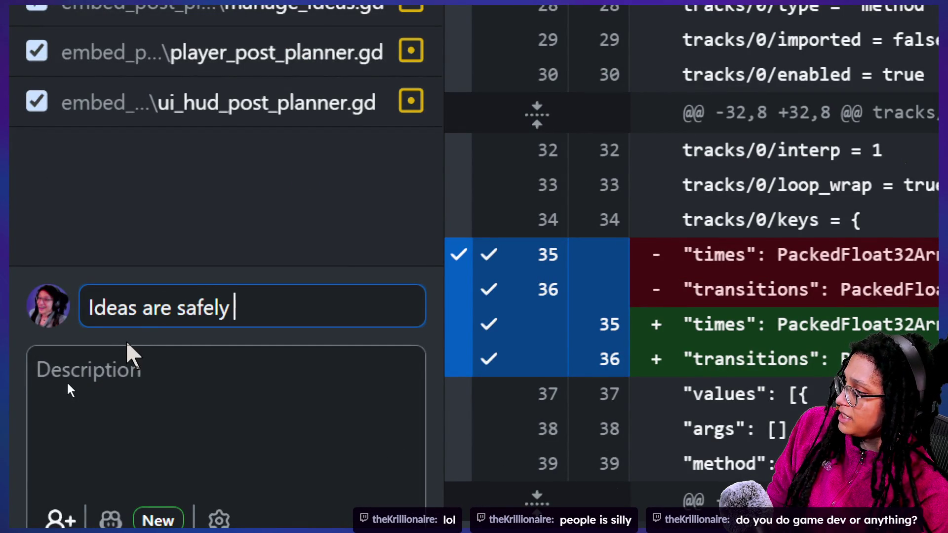
{"action": "type", "text": "destro"}
{"action": "key", "text": "BackSpace"}
{"action": "type", "text": "uctible"}
{"action": "key", "text": "BackSpace"}
{"action": "type", "text": "BUT"}
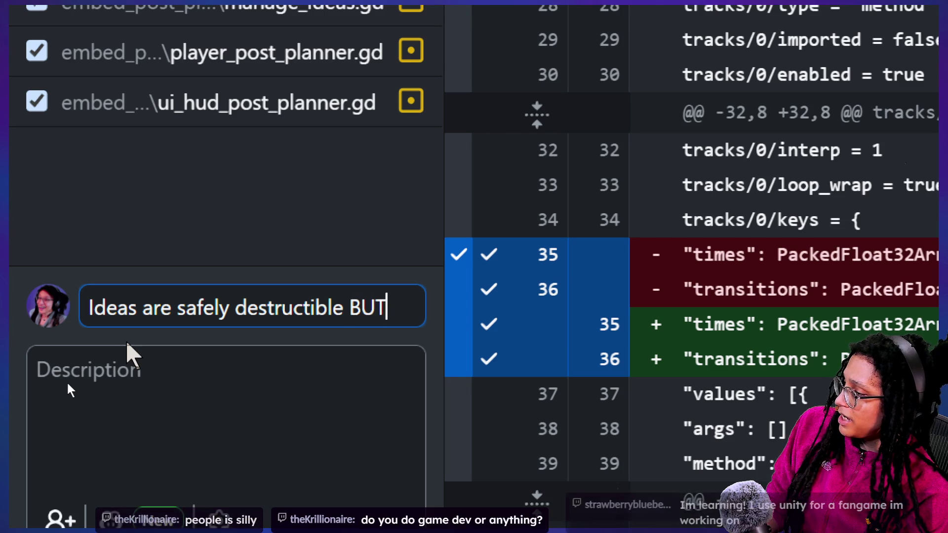
{"action": "type", "text": " their tiles need clearing"}
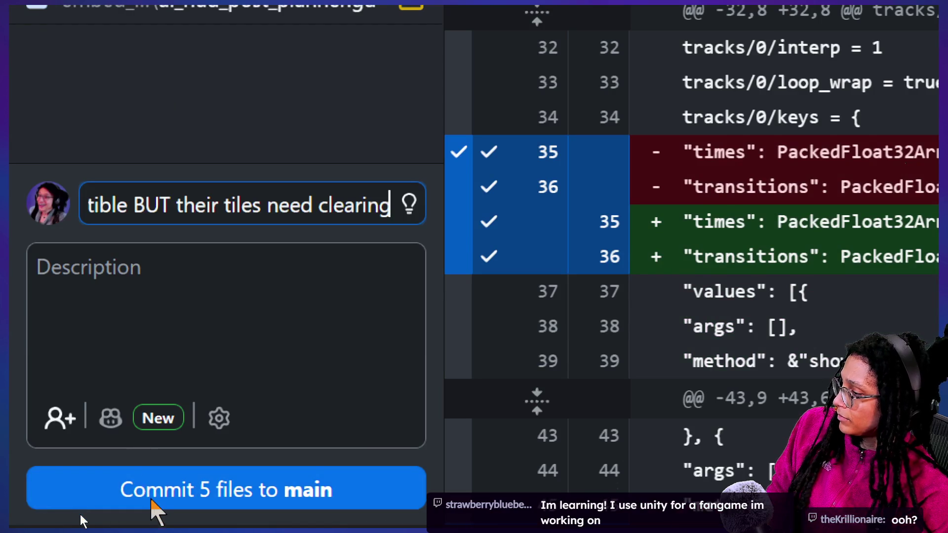
{"action": "left_click", "coordinate": [151, 501]}
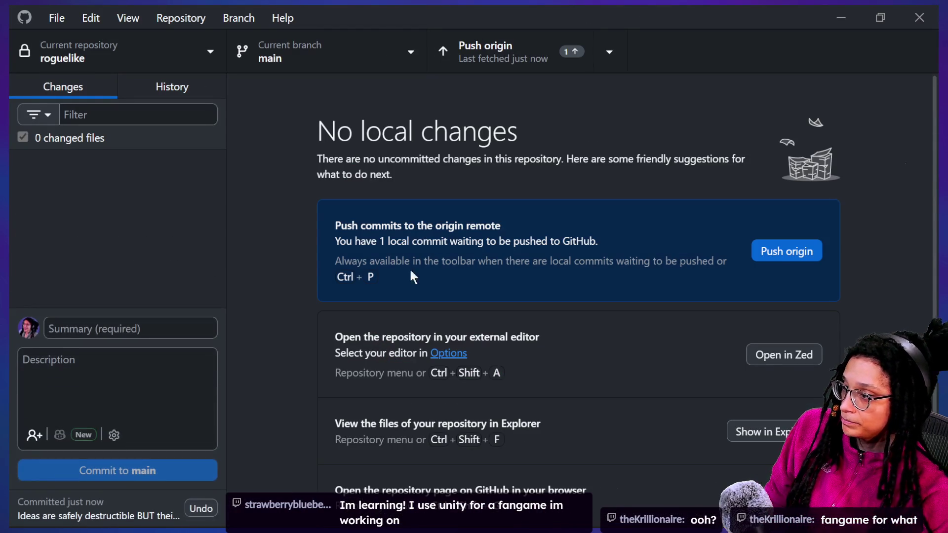
{"action": "left_click", "coordinate": [786, 252]}
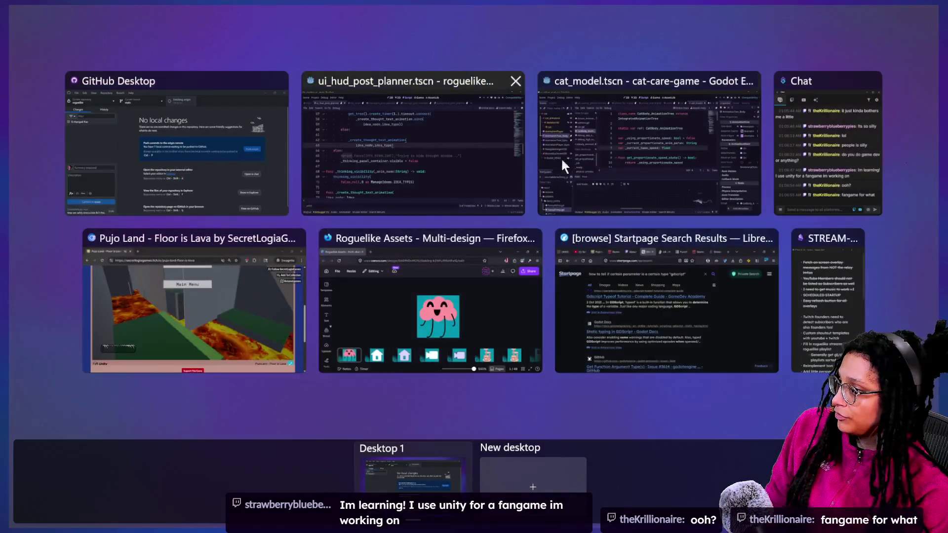
Step: Bring the stream chat window forward and scroll through the recent viewer messages
{"action": "left_click", "coordinate": [831, 181]}
{"action": "scroll", "coordinate": [340, 285], "scroll_direction": "up", "scroll_amount": 20}
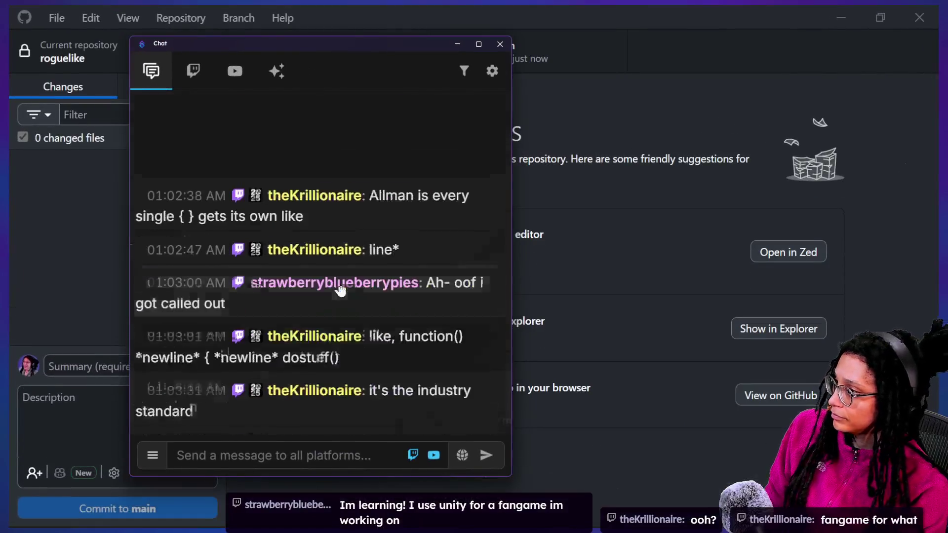
{"action": "scroll", "coordinate": [340, 285], "scroll_direction": "up", "scroll_amount": 3}
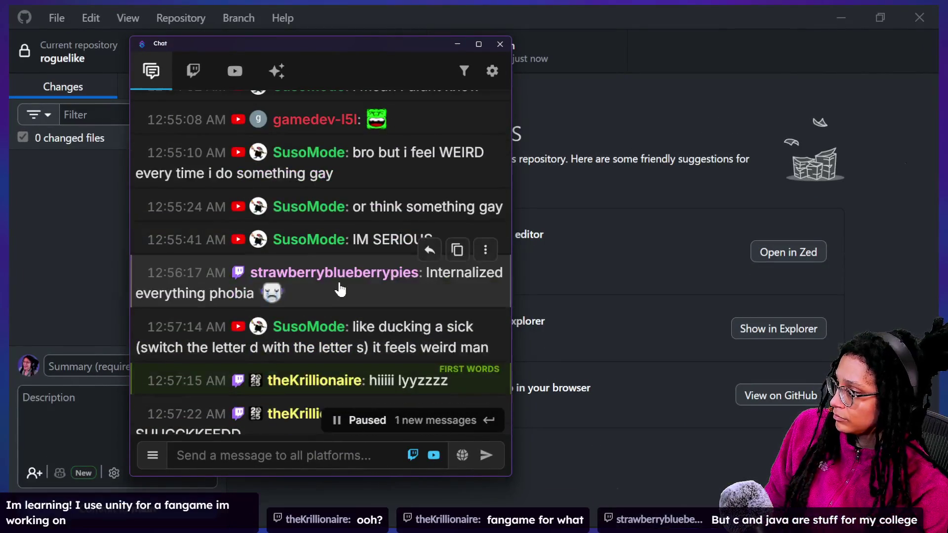
{"action": "scroll", "coordinate": [340, 289], "scroll_direction": "up", "scroll_amount": 1}
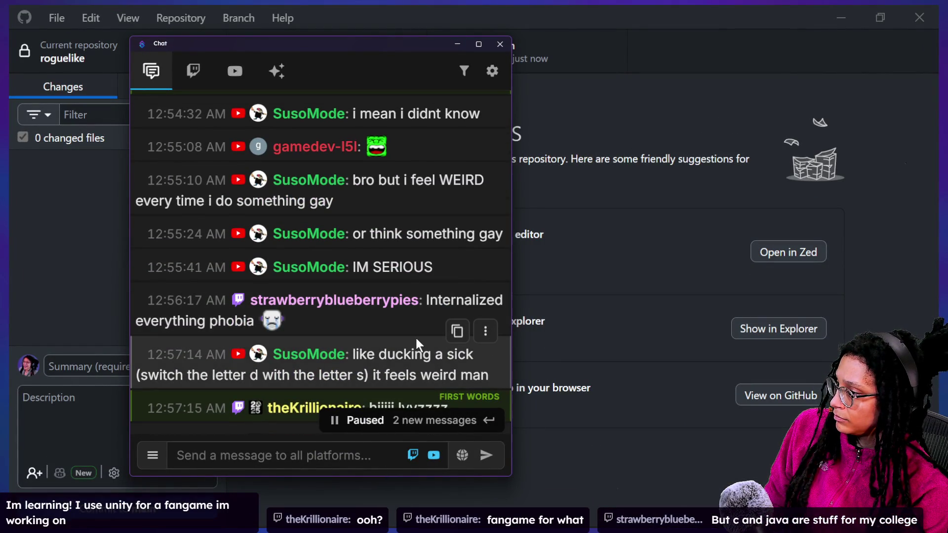
{"action": "scroll", "coordinate": [380, 330], "scroll_direction": "down", "scroll_amount": 1}
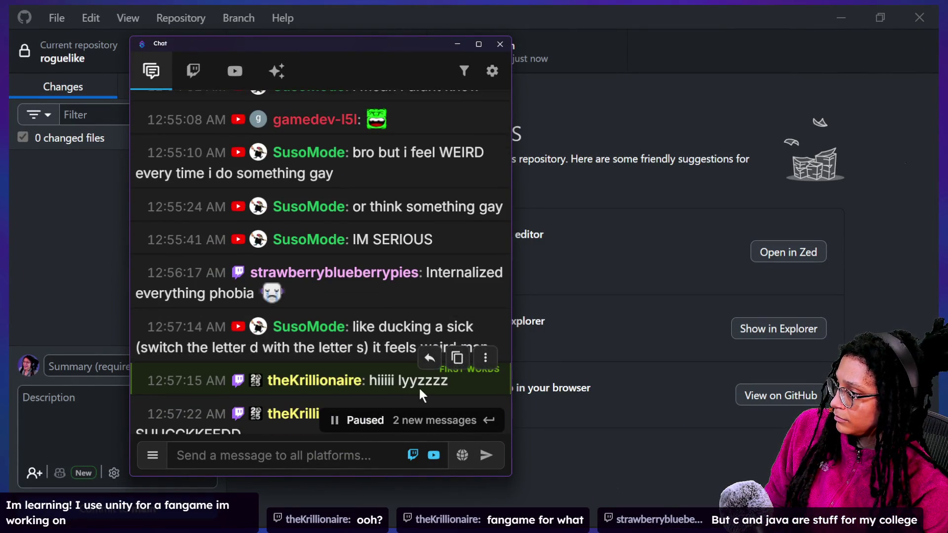
{"action": "scroll", "coordinate": [419, 388], "scroll_direction": "down", "scroll_amount": 3}
{"action": "scroll", "coordinate": [419, 390], "scroll_direction": "down", "scroll_amount": 5}
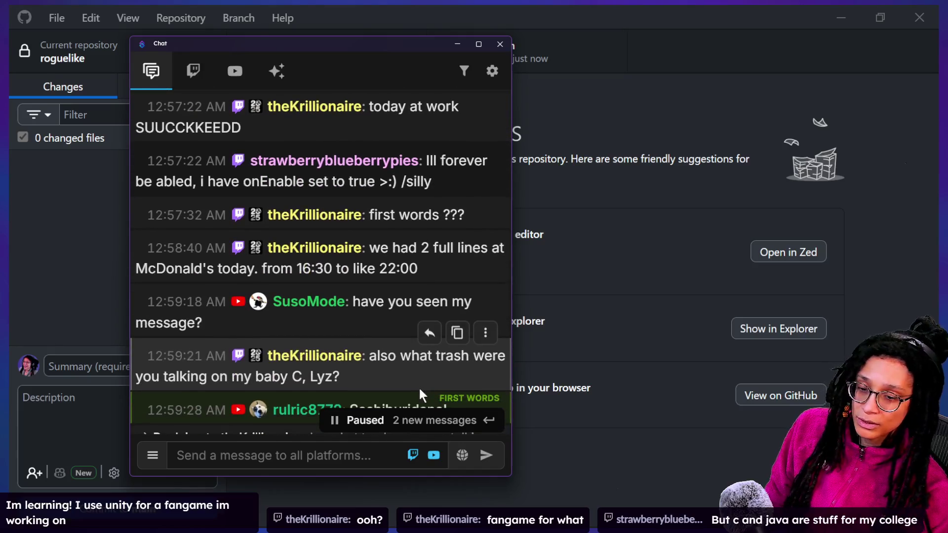
{"action": "scroll", "coordinate": [419, 395], "scroll_direction": "down", "scroll_amount": 1}
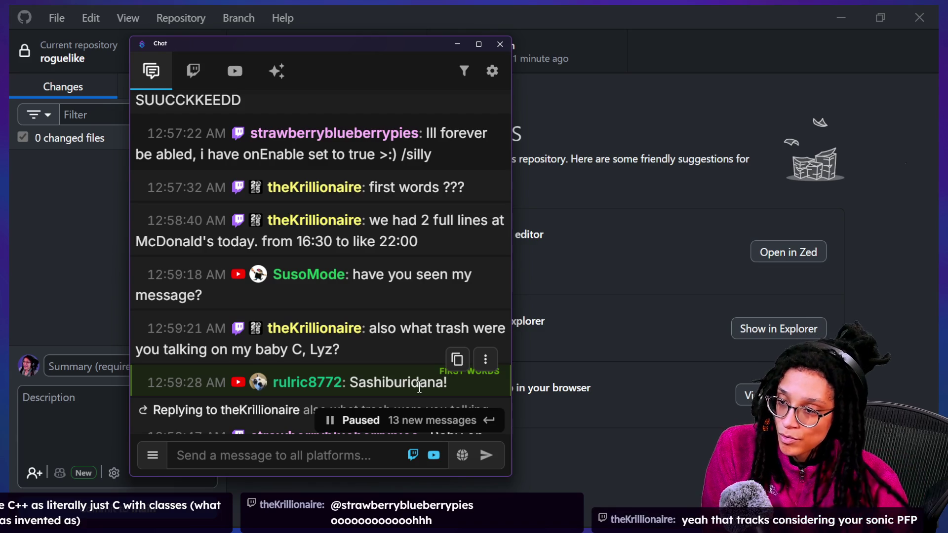
{"action": "scroll", "coordinate": [386, 271], "scroll_direction": "down", "scroll_amount": 1}
{"action": "scroll", "coordinate": [386, 268], "scroll_direction": "down", "scroll_amount": 2}
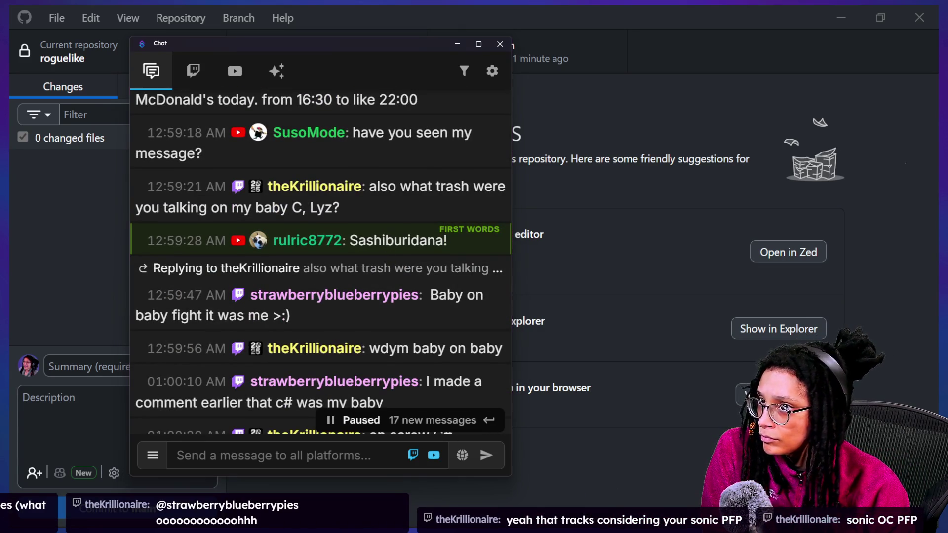
{"action": "scroll", "coordinate": [315, 368], "scroll_direction": "down", "scroll_amount": 1}
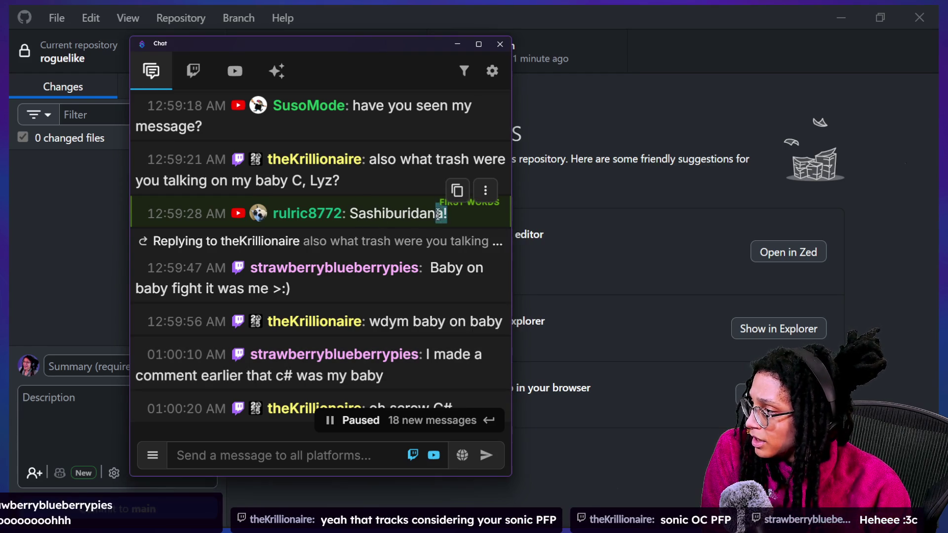
{"action": "left_click_drag", "start_coordinate": [396, 219], "coordinate": [430, 214]}
{"action": "left_click", "coordinate": [385, 215]}
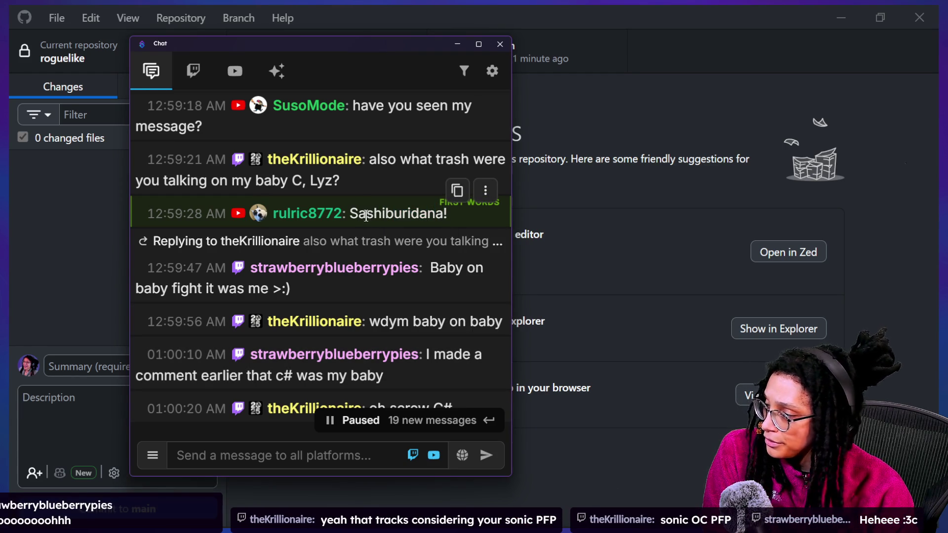
{"action": "left_click_drag", "start_coordinate": [355, 218], "coordinate": [439, 216]}
{"action": "left_click", "coordinate": [439, 217]}
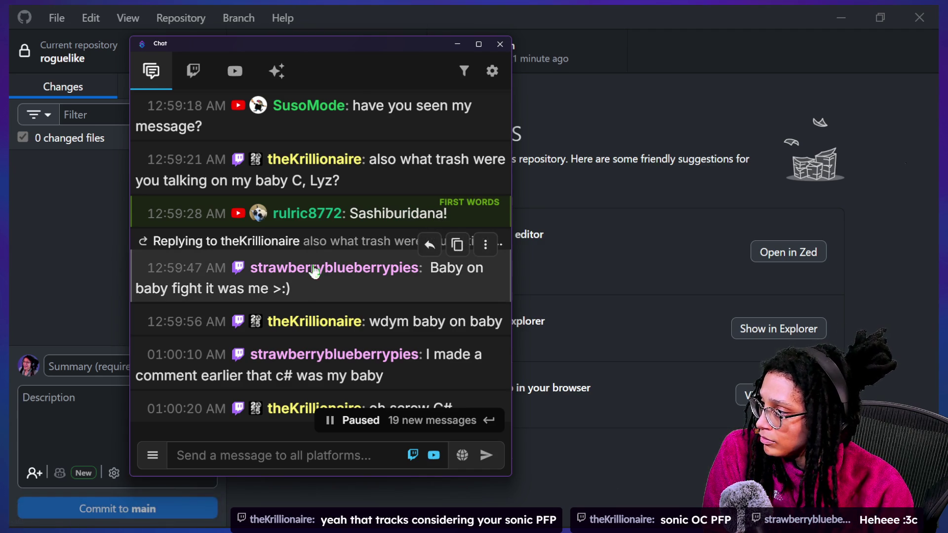
{"action": "scroll", "coordinate": [318, 318], "scroll_direction": "down", "scroll_amount": 1}
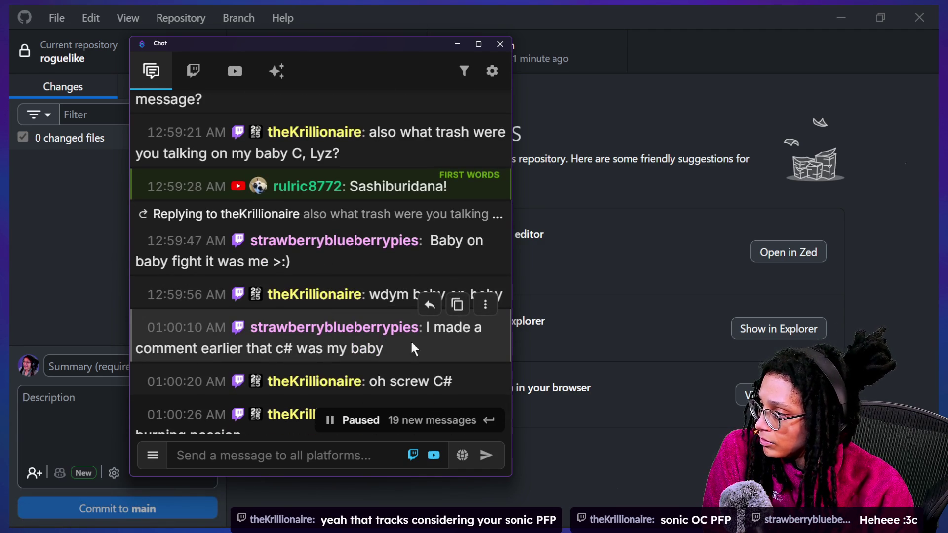
{"action": "scroll", "coordinate": [470, 370], "scroll_direction": "down", "scroll_amount": 1}
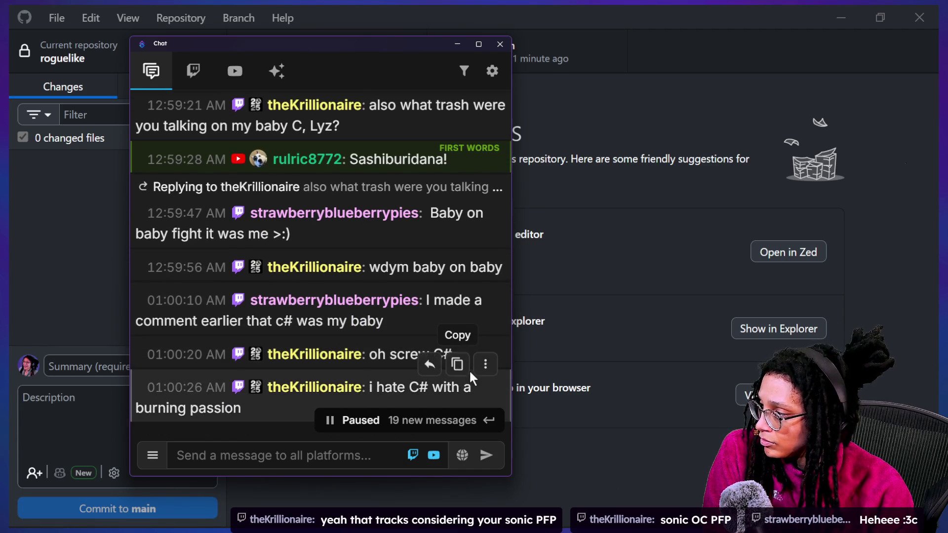
{"action": "scroll", "coordinate": [470, 370], "scroll_direction": "down", "scroll_amount": 1}
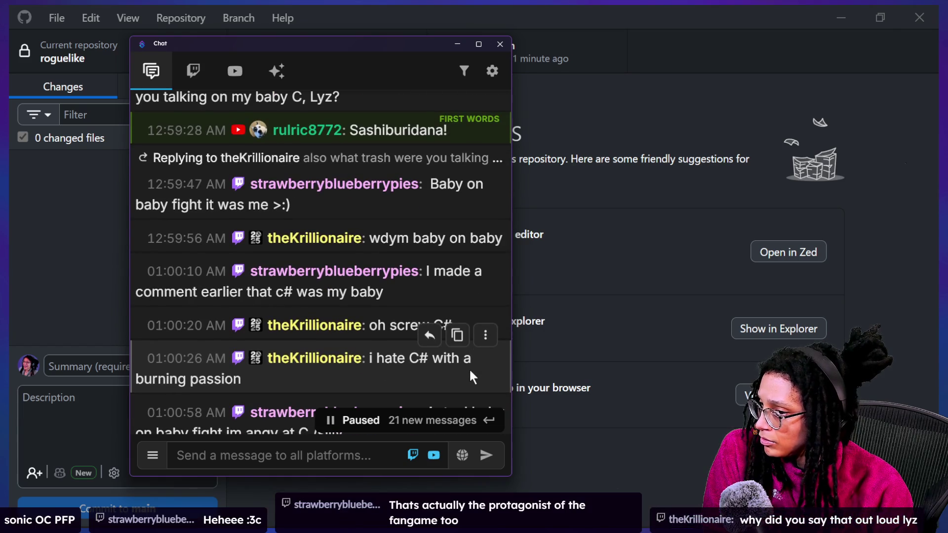
{"action": "scroll", "coordinate": [469, 369], "scroll_direction": "down", "scroll_amount": 1}
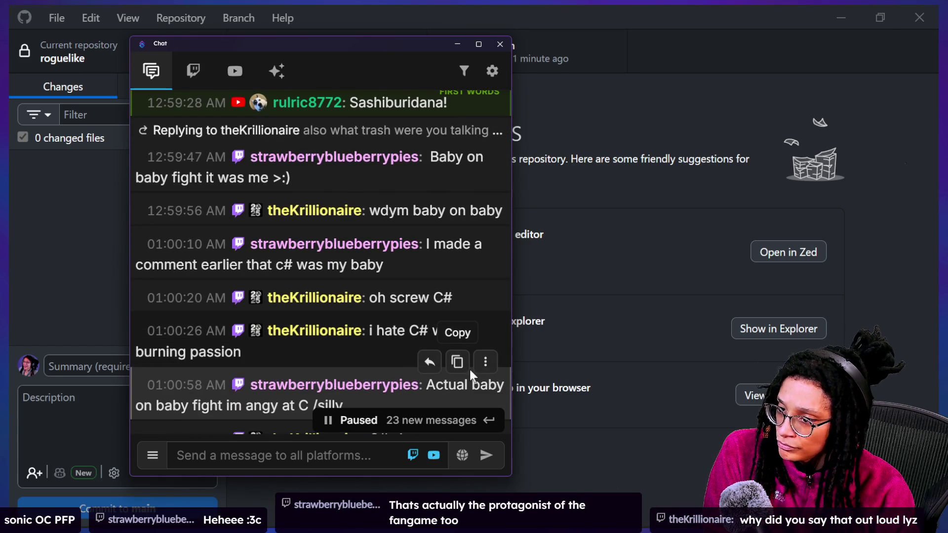
{"action": "scroll", "coordinate": [470, 369], "scroll_direction": "up", "scroll_amount": 2}
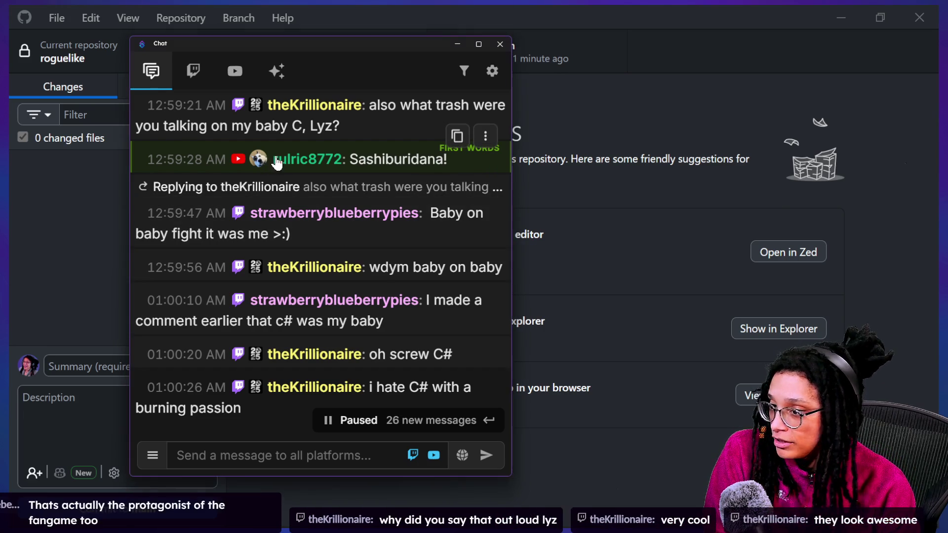
{"action": "double_click", "coordinate": [307, 159]}
{"action": "scroll", "coordinate": [411, 204], "scroll_direction": "down", "scroll_amount": 1}
{"action": "scroll", "coordinate": [411, 204], "scroll_direction": "down", "scroll_amount": 2}
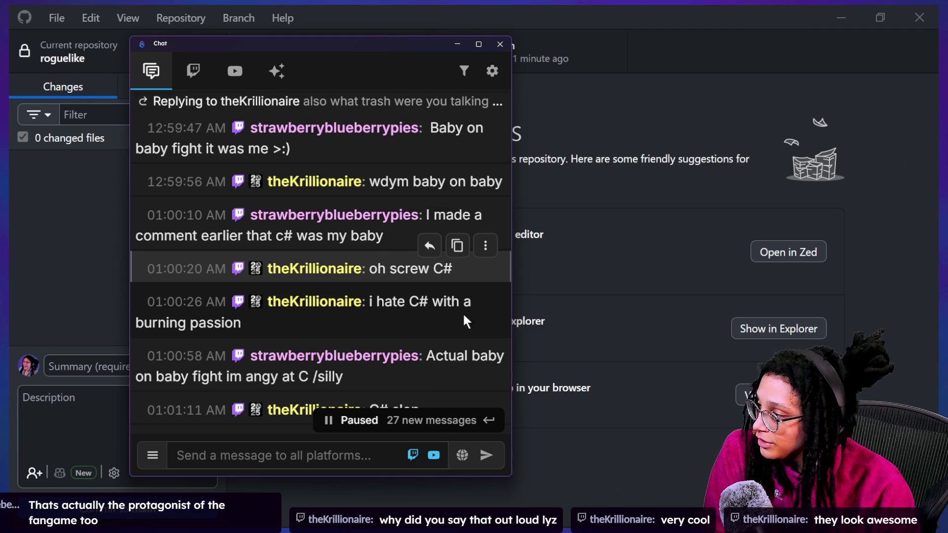
{"action": "scroll", "coordinate": [440, 384], "scroll_direction": "down", "scroll_amount": 2}
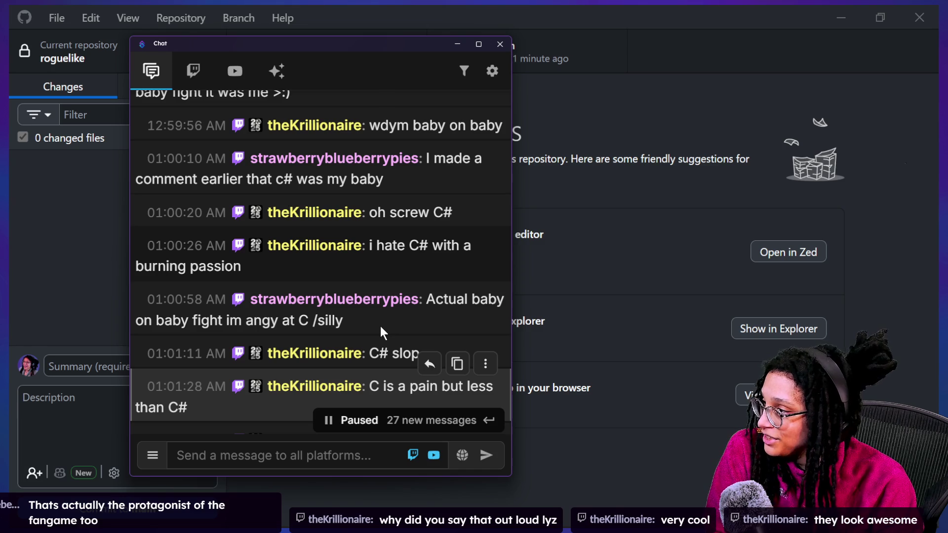
{"action": "scroll", "coordinate": [380, 326], "scroll_direction": "down", "scroll_amount": 2}
{"action": "scroll", "coordinate": [381, 319], "scroll_direction": "down", "scroll_amount": 1}
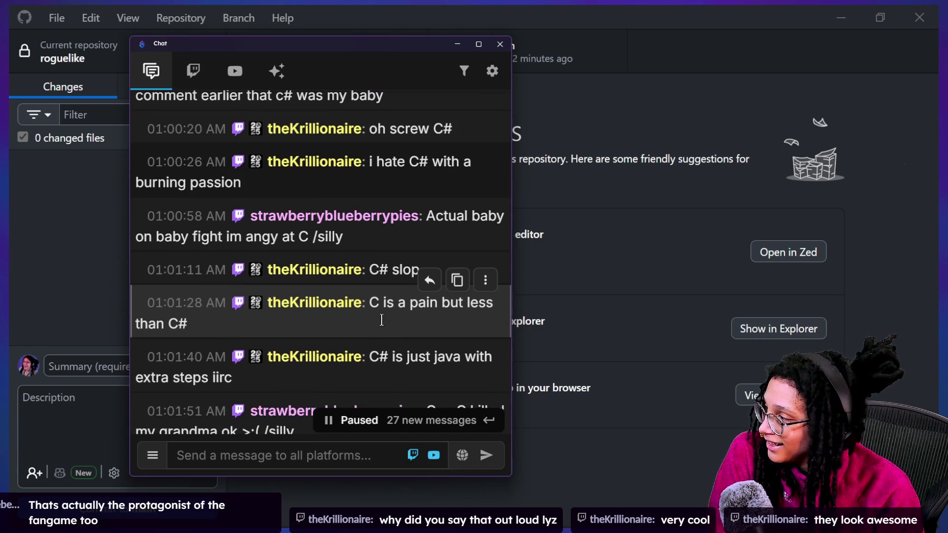
{"action": "scroll", "coordinate": [383, 319], "scroll_direction": "down", "scroll_amount": 1}
{"action": "scroll", "coordinate": [383, 317], "scroll_direction": "down", "scroll_amount": 1}
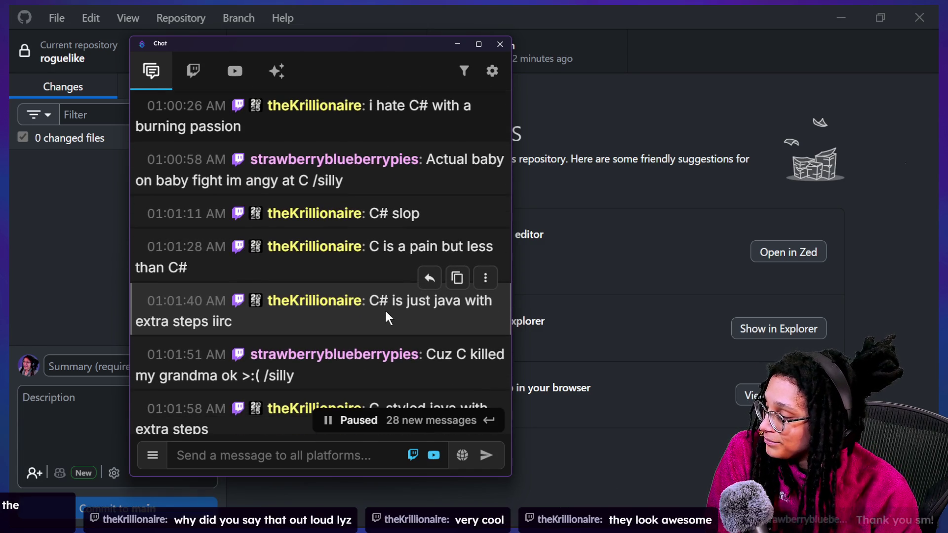
{"action": "scroll", "coordinate": [388, 317], "scroll_direction": "down", "scroll_amount": 1}
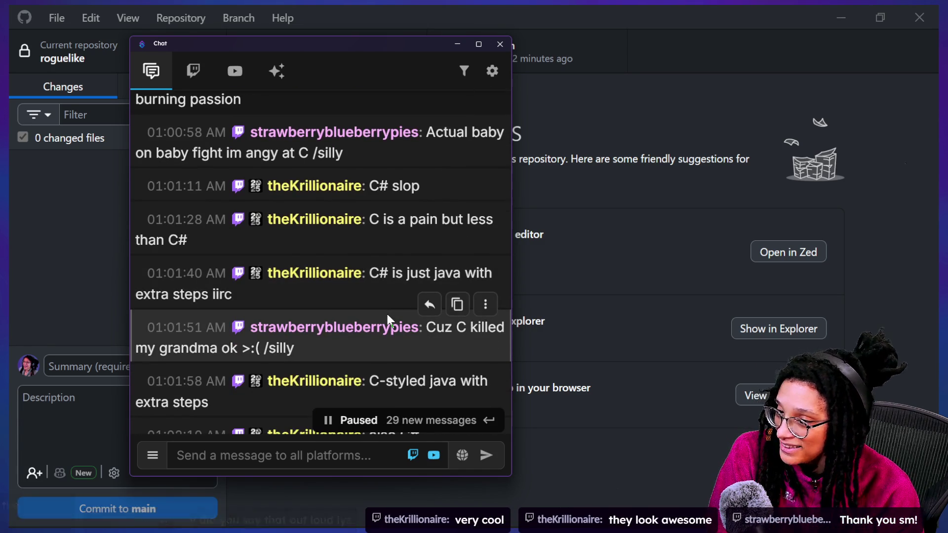
{"action": "scroll", "coordinate": [387, 317], "scroll_direction": "down", "scroll_amount": 1}
{"action": "scroll", "coordinate": [390, 317], "scroll_direction": "down", "scroll_amount": 1}
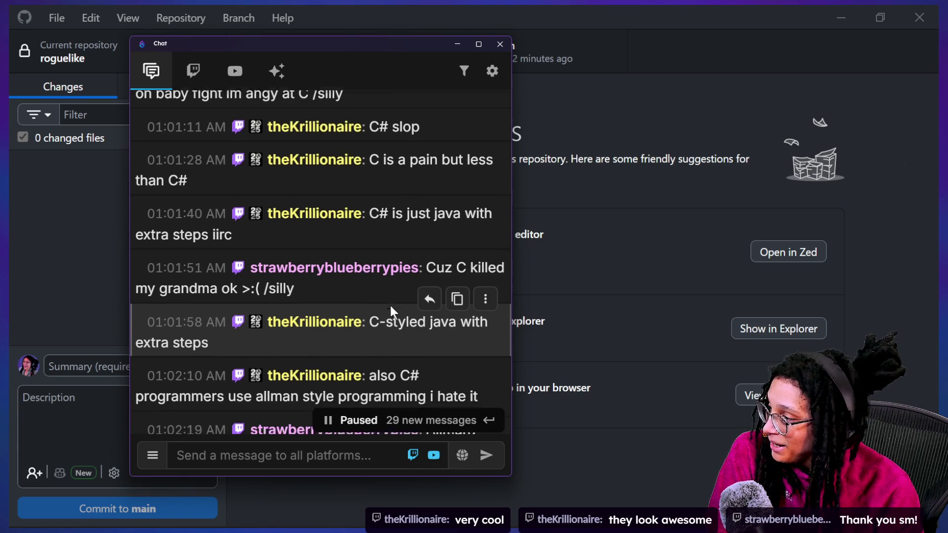
{"action": "scroll", "coordinate": [391, 307], "scroll_direction": "down", "scroll_amount": 4}
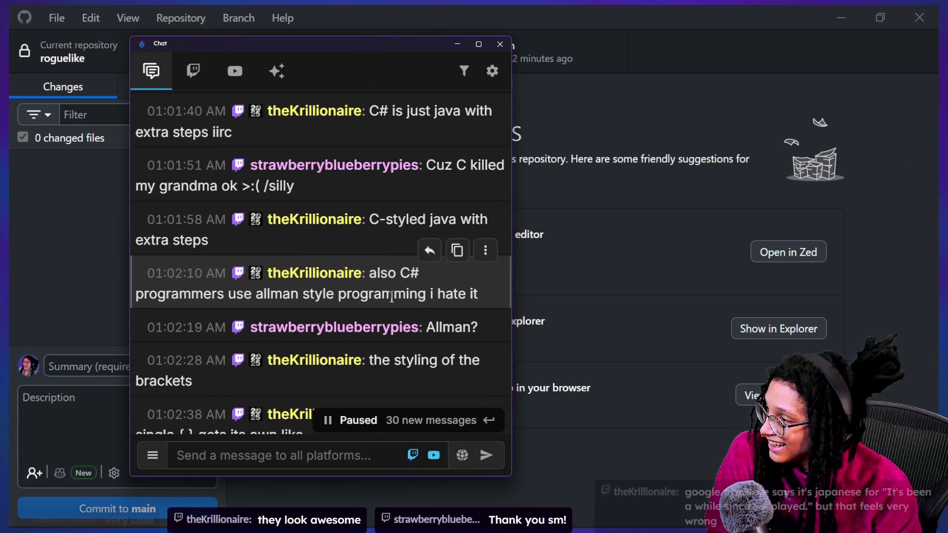
{"action": "scroll", "coordinate": [393, 299], "scroll_direction": "down", "scroll_amount": 2}
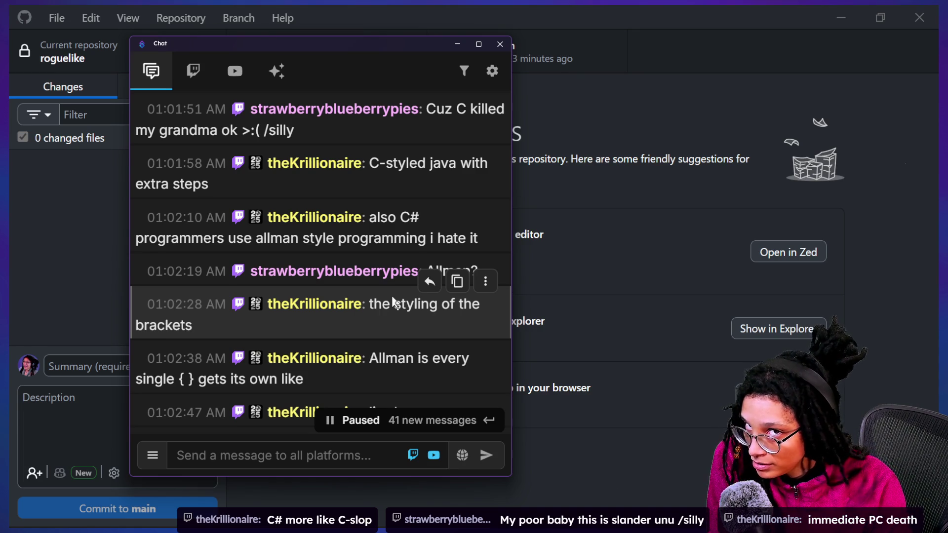
{"action": "scroll", "coordinate": [419, 342], "scroll_direction": "down", "scroll_amount": 1}
{"action": "scroll", "coordinate": [420, 342], "scroll_direction": "down", "scroll_amount": 5}
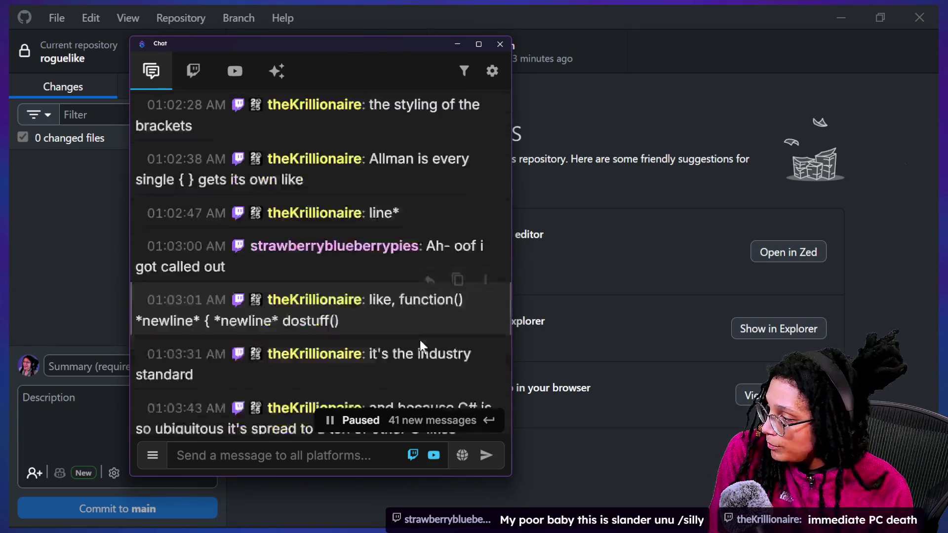
{"action": "scroll", "coordinate": [421, 346], "scroll_direction": "down", "scroll_amount": 1}
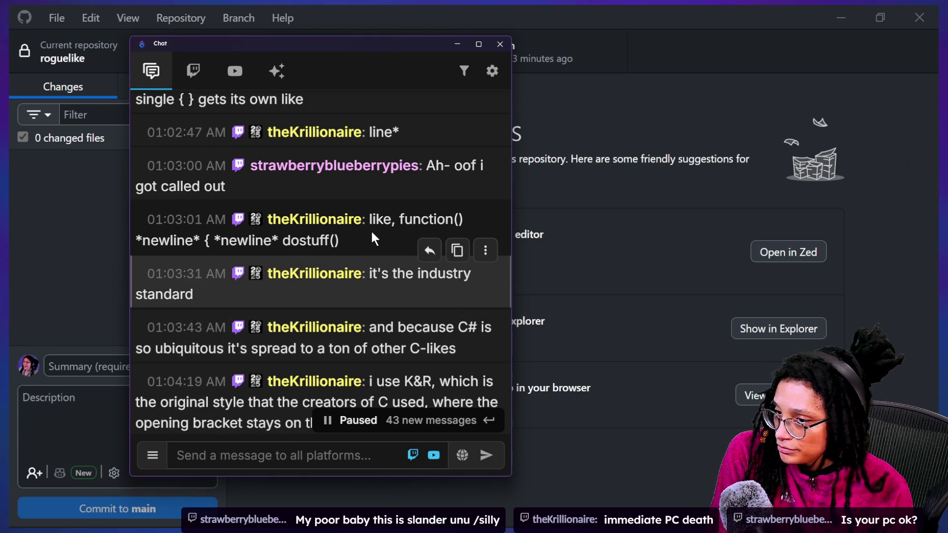
{"action": "scroll", "coordinate": [371, 230], "scroll_direction": "down", "scroll_amount": 1}
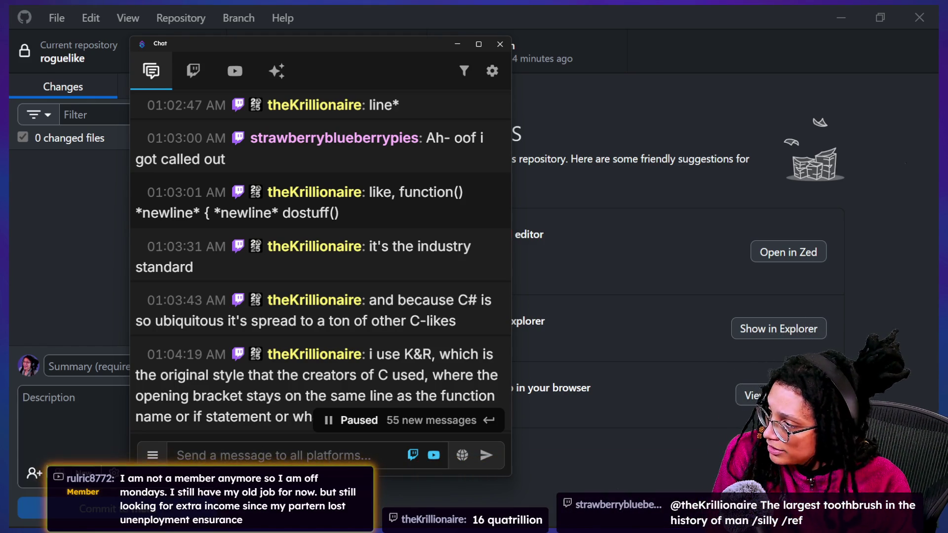
{"action": "scroll", "coordinate": [240, 262], "scroll_direction": "down", "scroll_amount": 1}
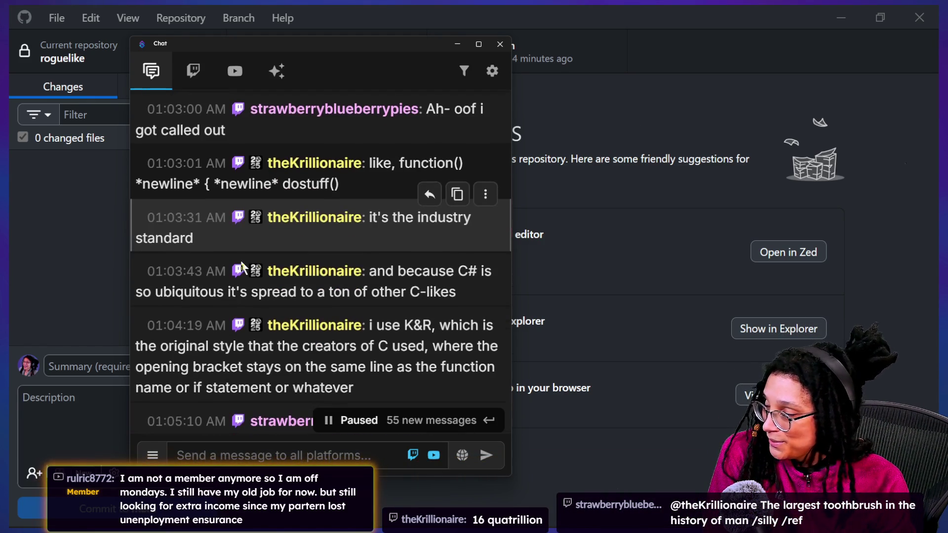
{"action": "scroll", "coordinate": [241, 266], "scroll_direction": "down", "scroll_amount": 3}
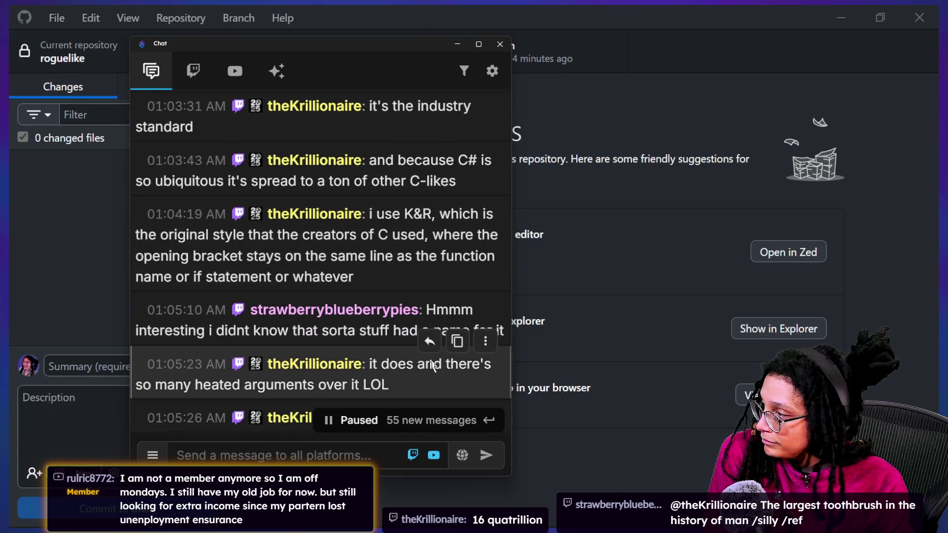
{"action": "scroll", "coordinate": [235, 321], "scroll_direction": "down", "scroll_amount": 3}
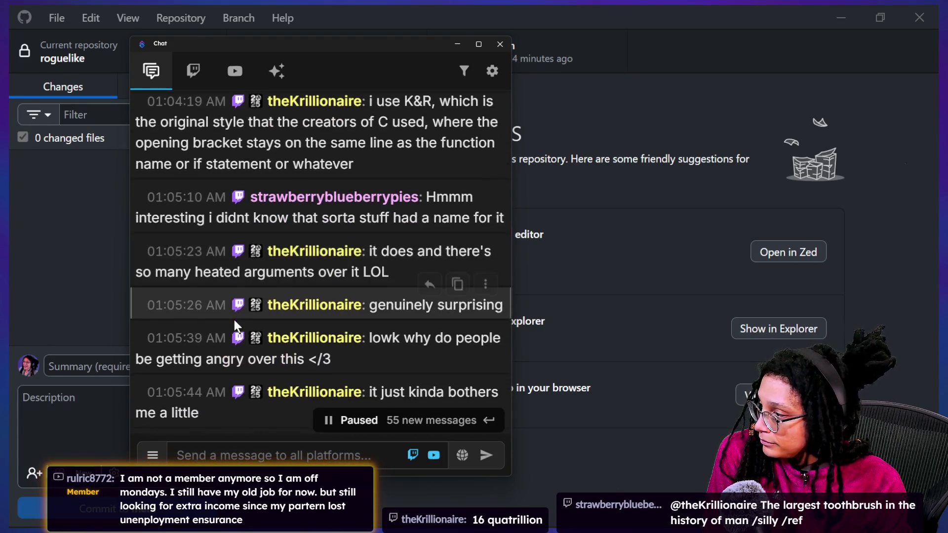
{"action": "scroll", "coordinate": [235, 324], "scroll_direction": "down", "scroll_amount": 3}
{"action": "scroll", "coordinate": [235, 326], "scroll_direction": "up", "scroll_amount": 1}
{"action": "scroll", "coordinate": [284, 314], "scroll_direction": "up", "scroll_amount": 1}
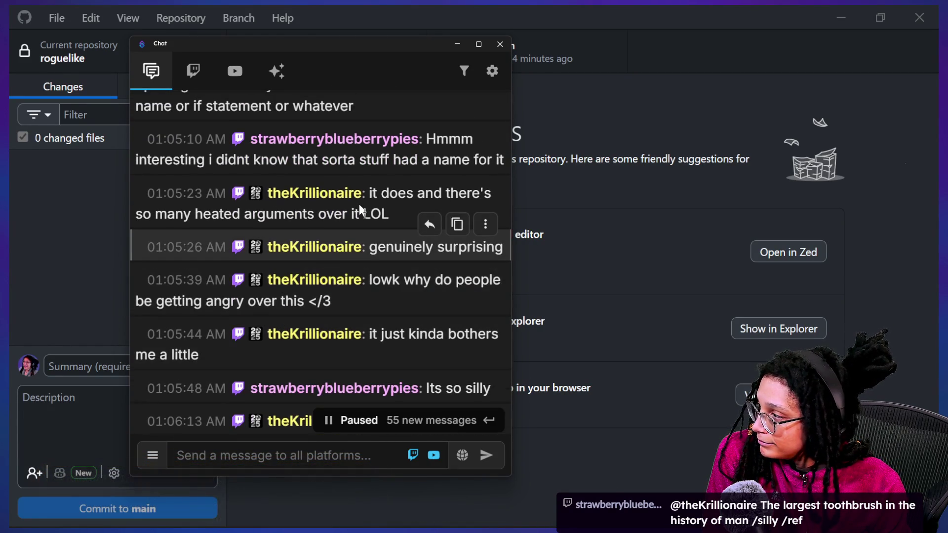
{"action": "scroll", "coordinate": [369, 207], "scroll_direction": "up", "scroll_amount": 1}
{"action": "scroll", "coordinate": [349, 188], "scroll_direction": "up", "scroll_amount": 1}
{"action": "scroll", "coordinate": [349, 187], "scroll_direction": "up", "scroll_amount": 1}
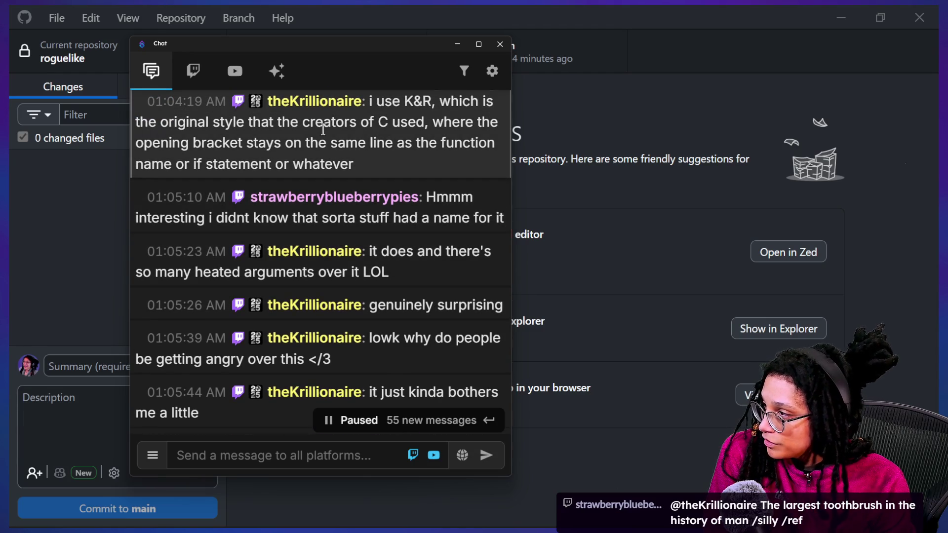
{"action": "left_click_drag", "start_coordinate": [336, 124], "coordinate": [365, 170]}
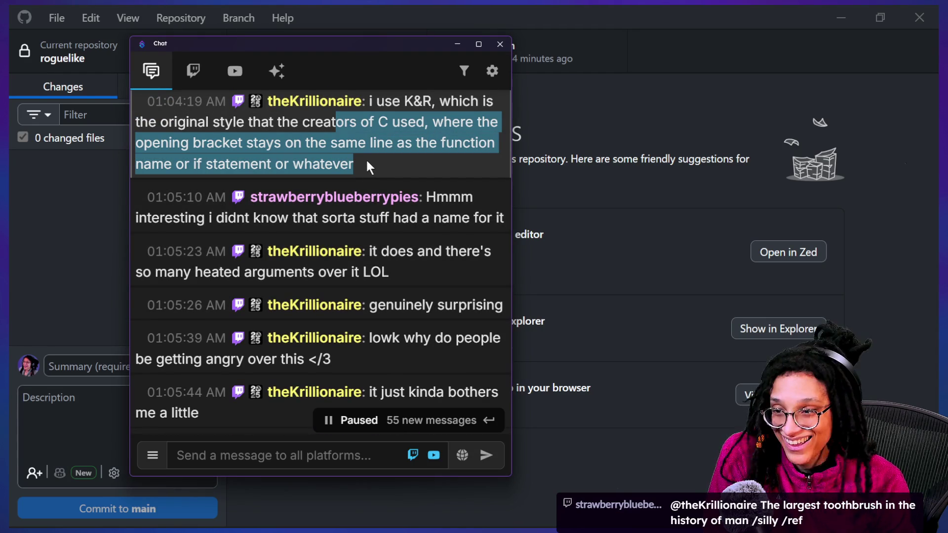
{"action": "scroll", "coordinate": [367, 161], "scroll_direction": "down", "scroll_amount": 1}
{"action": "scroll", "coordinate": [368, 151], "scroll_direction": "down", "scroll_amount": 1}
{"action": "scroll", "coordinate": [368, 150], "scroll_direction": "down", "scroll_amount": 1}
{"action": "scroll", "coordinate": [367, 149], "scroll_direction": "down", "scroll_amount": 1}
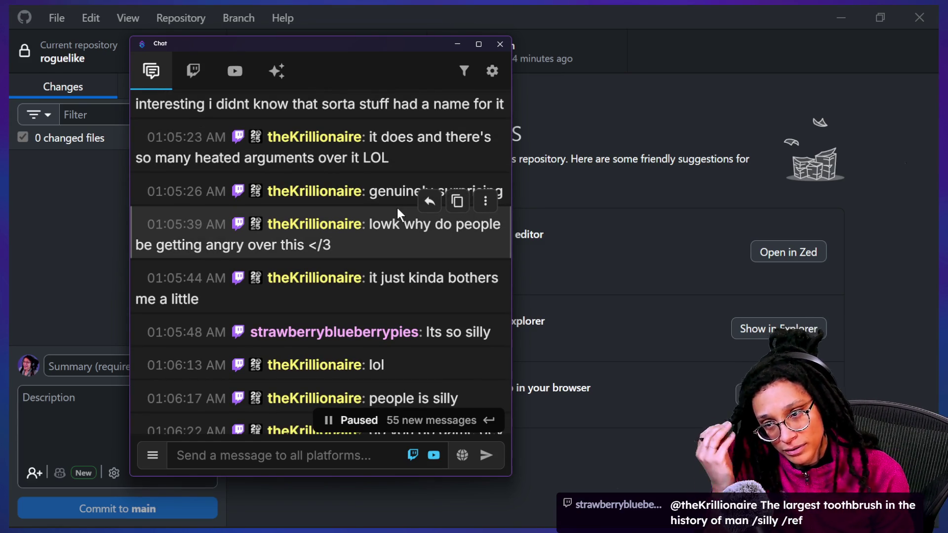
{"action": "scroll", "coordinate": [404, 209], "scroll_direction": "down", "scroll_amount": 2}
{"action": "scroll", "coordinate": [472, 284], "scroll_direction": "down", "scroll_amount": 2}
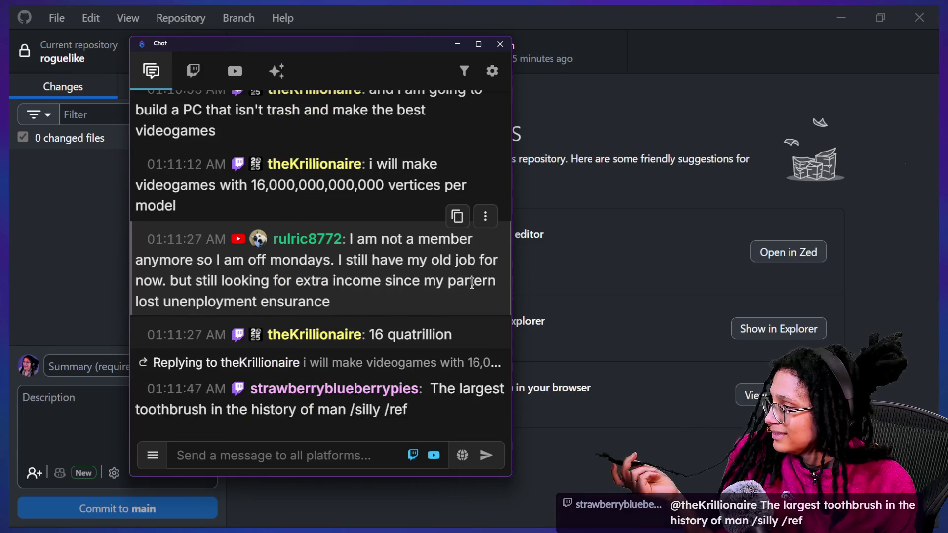
{"action": "scroll", "coordinate": [472, 284], "scroll_direction": "up", "scroll_amount": 10}
{"action": "scroll", "coordinate": [472, 282], "scroll_direction": "up", "scroll_amount": 8}
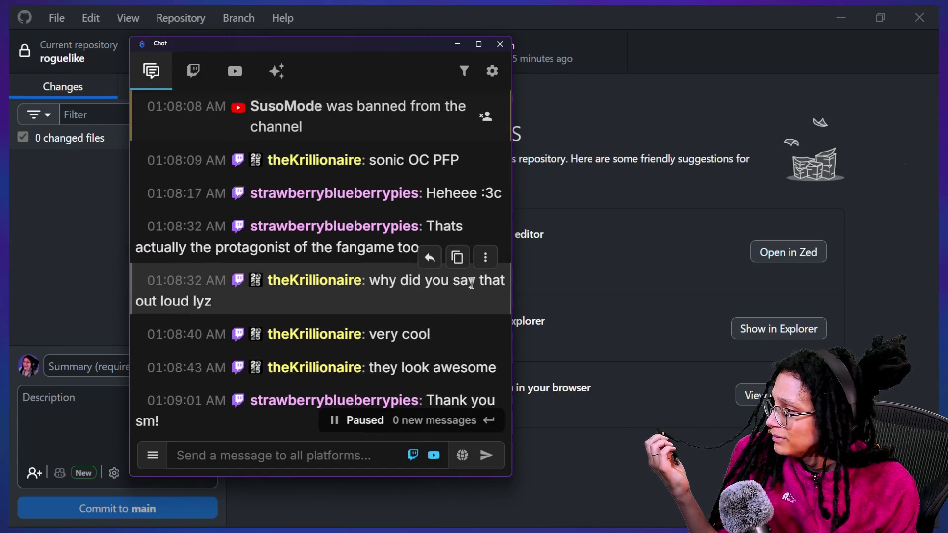
{"action": "scroll", "coordinate": [471, 282], "scroll_direction": "up", "scroll_amount": 2}
{"action": "scroll", "coordinate": [472, 282], "scroll_direction": "down", "scroll_amount": 3}
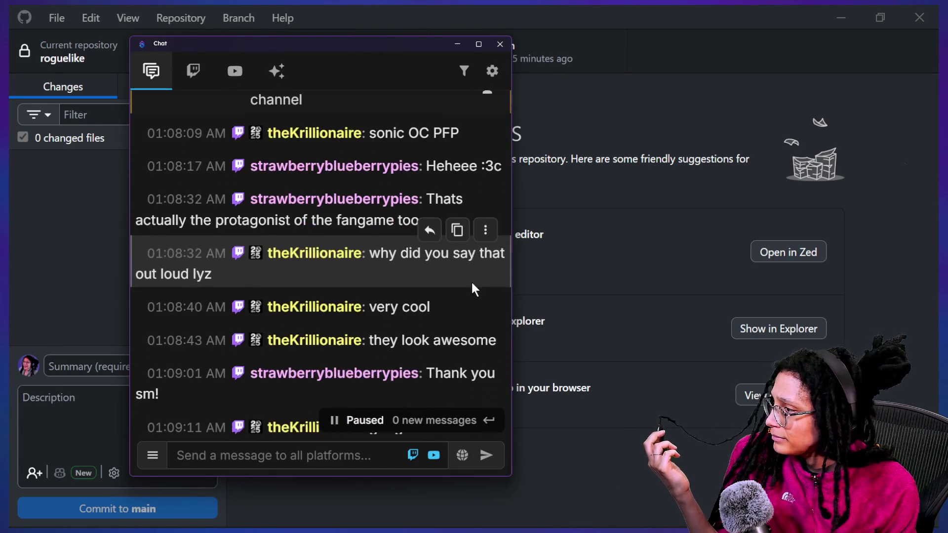
{"action": "scroll", "coordinate": [472, 283], "scroll_direction": "up", "scroll_amount": 5}
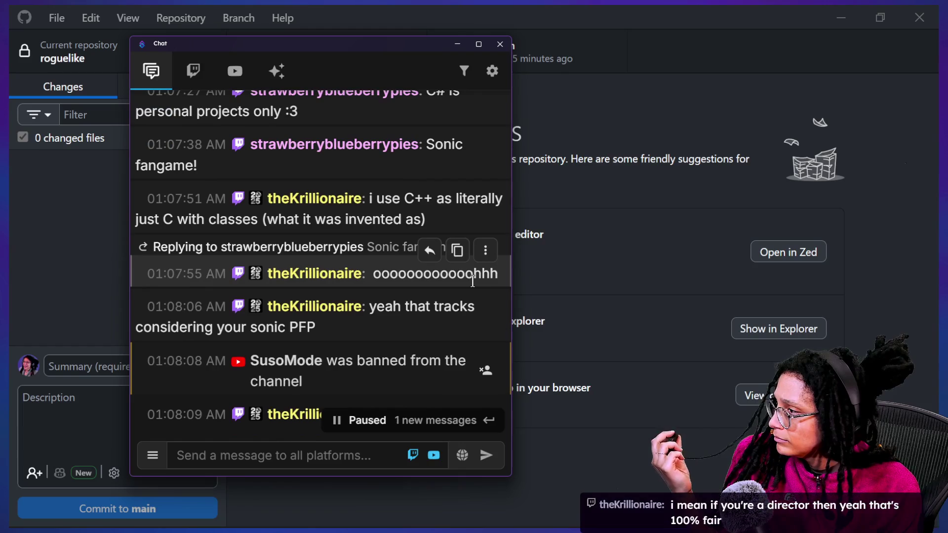
{"action": "scroll", "coordinate": [473, 281], "scroll_direction": "up", "scroll_amount": 1}
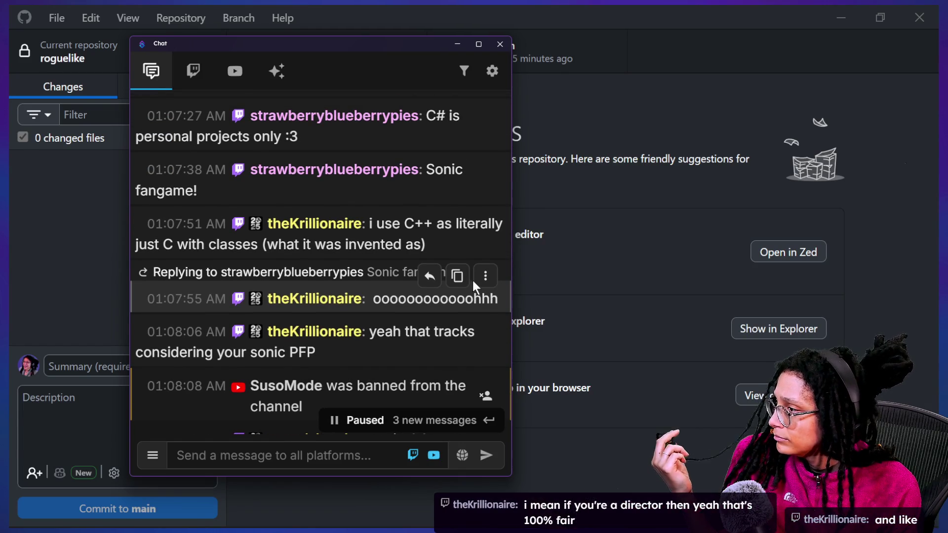
{"action": "scroll", "coordinate": [473, 280], "scroll_direction": "up", "scroll_amount": 1}
{"action": "scroll", "coordinate": [472, 281], "scroll_direction": "up", "scroll_amount": 1}
{"action": "scroll", "coordinate": [473, 280], "scroll_direction": "up", "scroll_amount": 1}
{"action": "scroll", "coordinate": [473, 280], "scroll_direction": "down", "scroll_amount": 3}
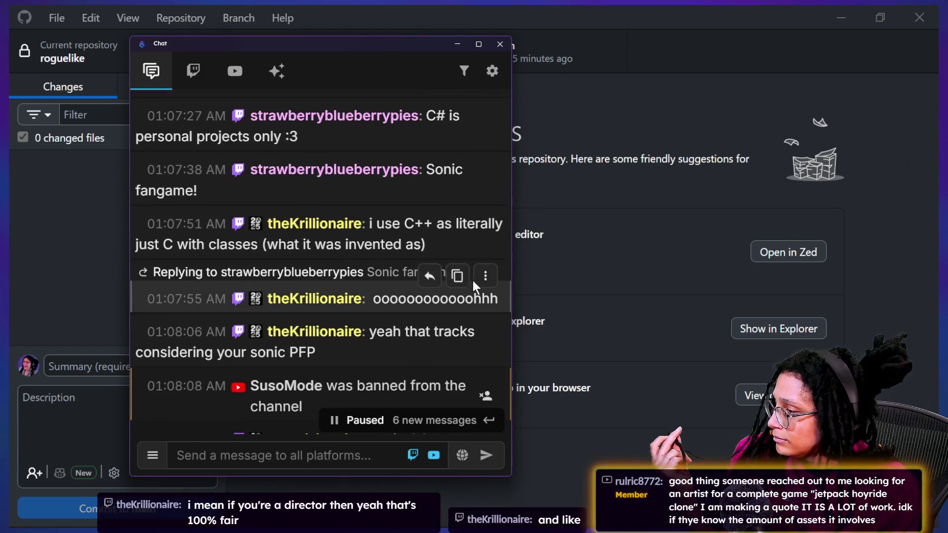
{"action": "scroll", "coordinate": [472, 281], "scroll_direction": "down", "scroll_amount": 1}
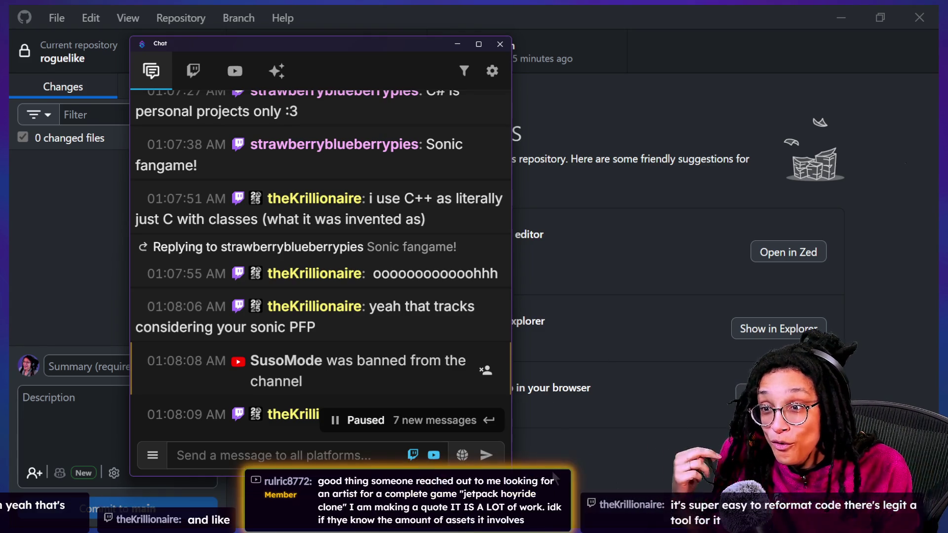
{"action": "scroll", "coordinate": [361, 431], "scroll_direction": "down", "scroll_amount": 1}
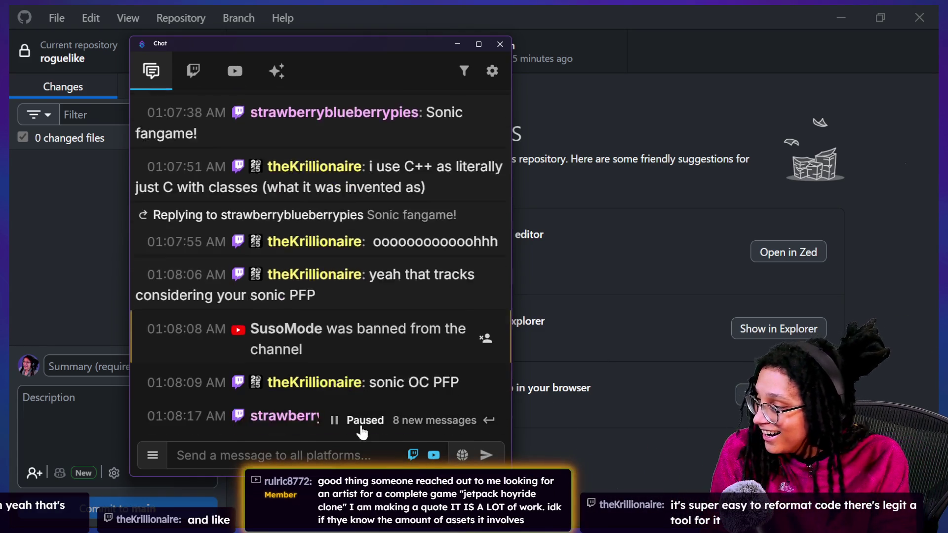
{"action": "scroll", "coordinate": [361, 431], "scroll_direction": "down", "scroll_amount": 7}
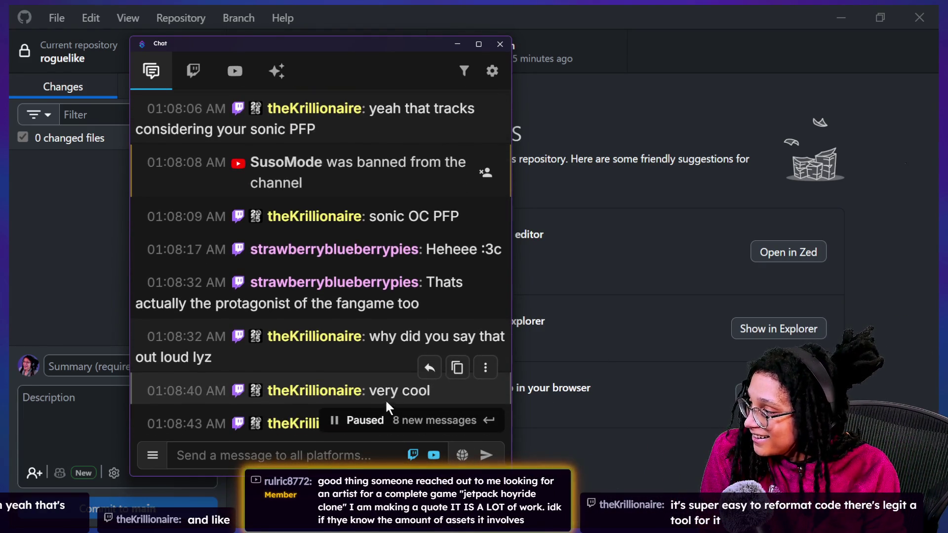
{"action": "scroll", "coordinate": [399, 392], "scroll_direction": "down", "scroll_amount": 1}
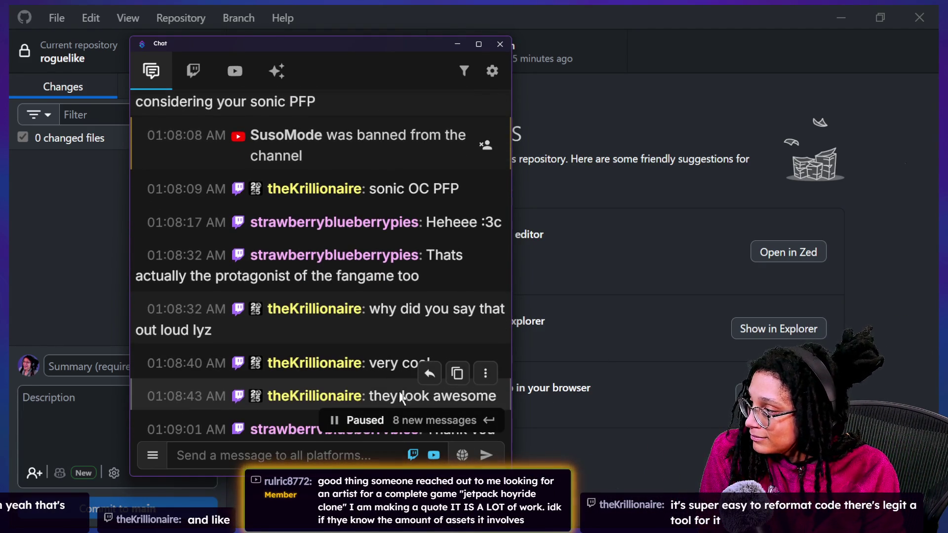
{"action": "scroll", "coordinate": [399, 392], "scroll_direction": "down", "scroll_amount": 1}
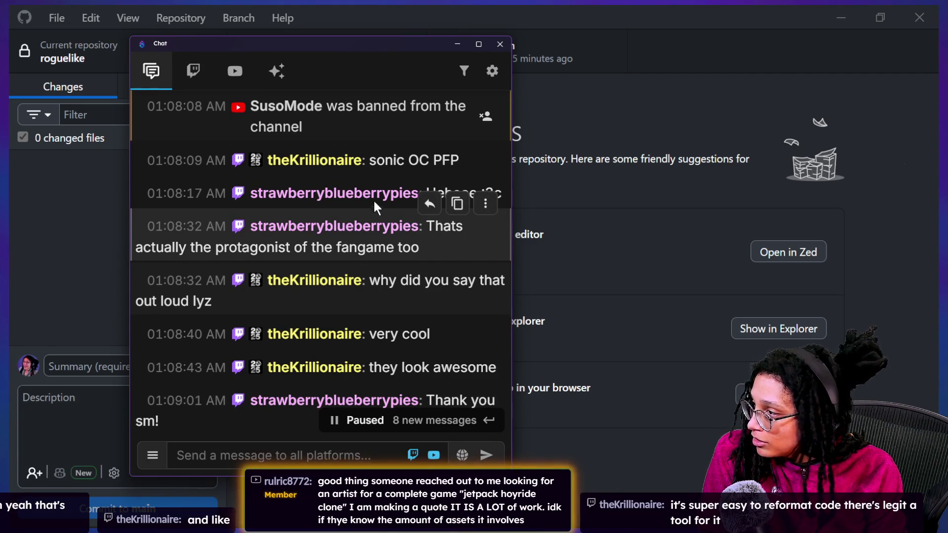
{"action": "left_click", "coordinate": [326, 203]}
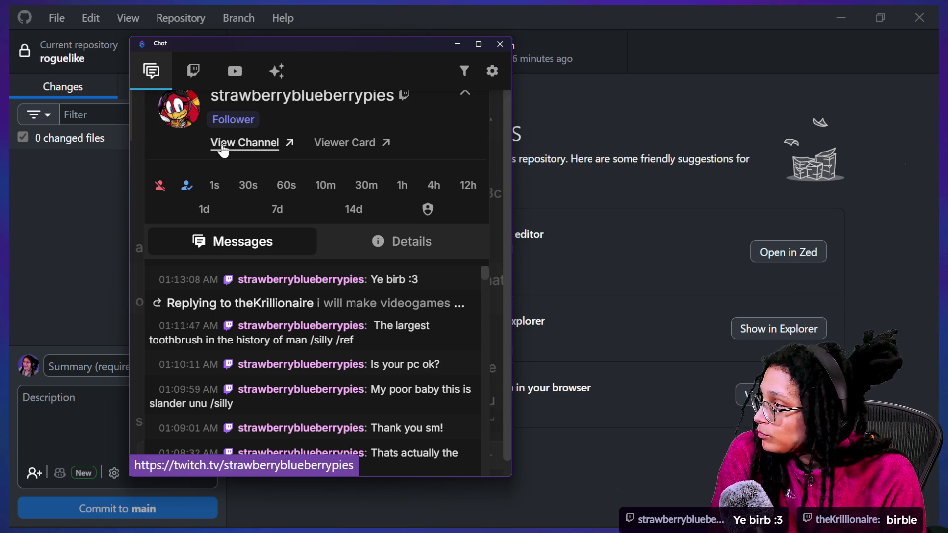
{"action": "left_click", "coordinate": [465, 93]}
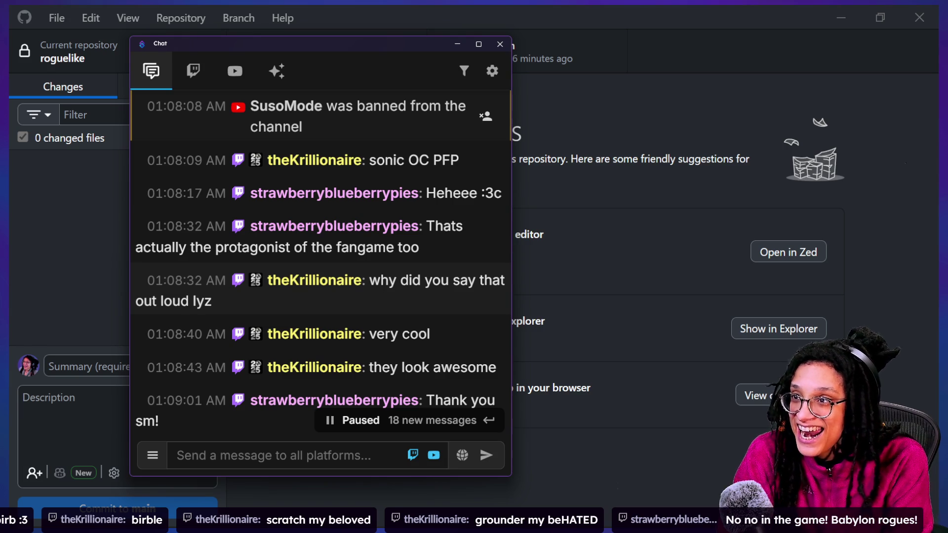
{"action": "scroll", "coordinate": [398, 379], "scroll_direction": "down", "scroll_amount": 1}
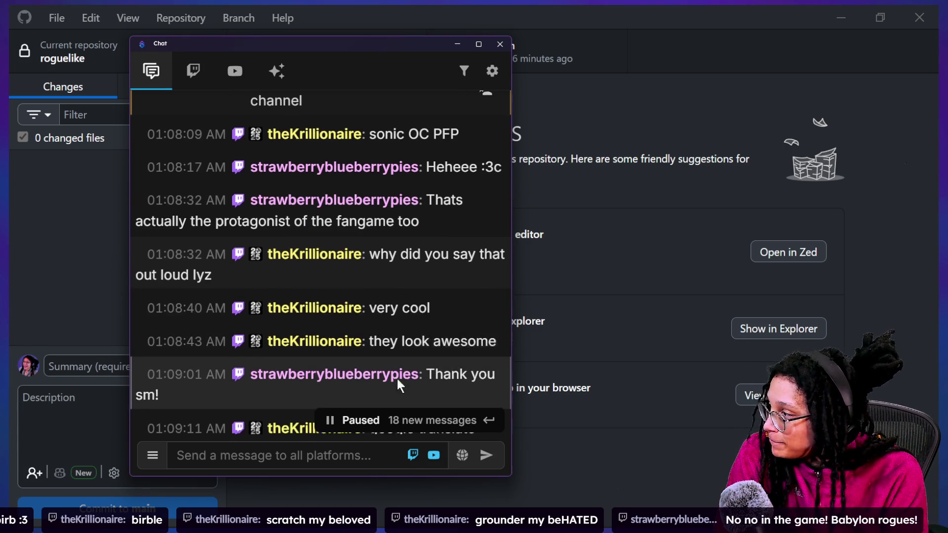
{"action": "scroll", "coordinate": [308, 401], "scroll_direction": "down", "scroll_amount": 10}
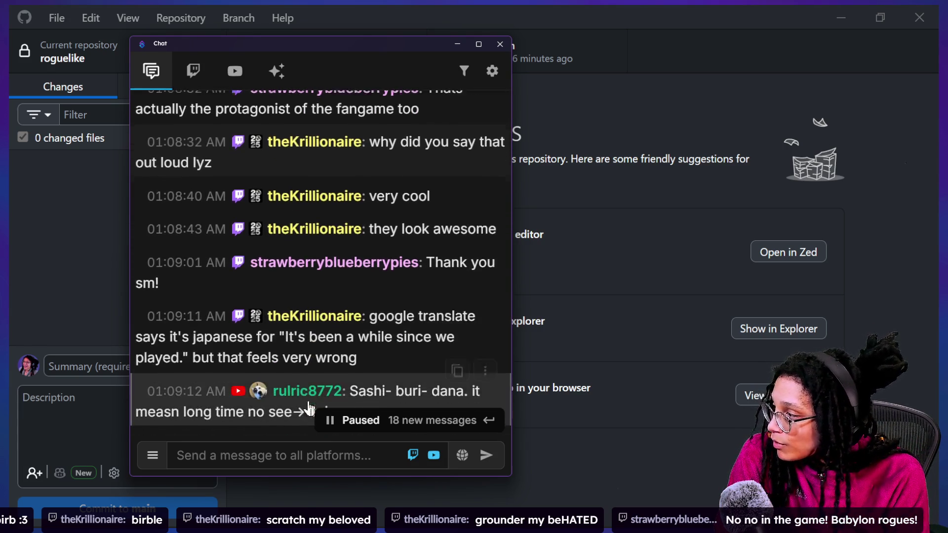
{"action": "scroll", "coordinate": [309, 408], "scroll_direction": "up", "scroll_amount": 10}
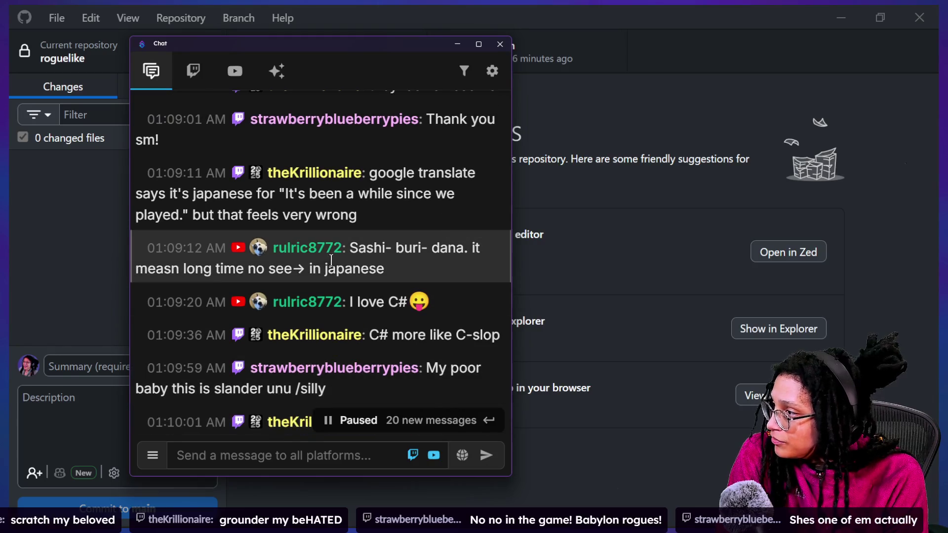
{"action": "scroll", "coordinate": [327, 262], "scroll_direction": "up", "scroll_amount": 1}
{"action": "left_click_drag", "start_coordinate": [275, 225], "coordinate": [373, 245]}
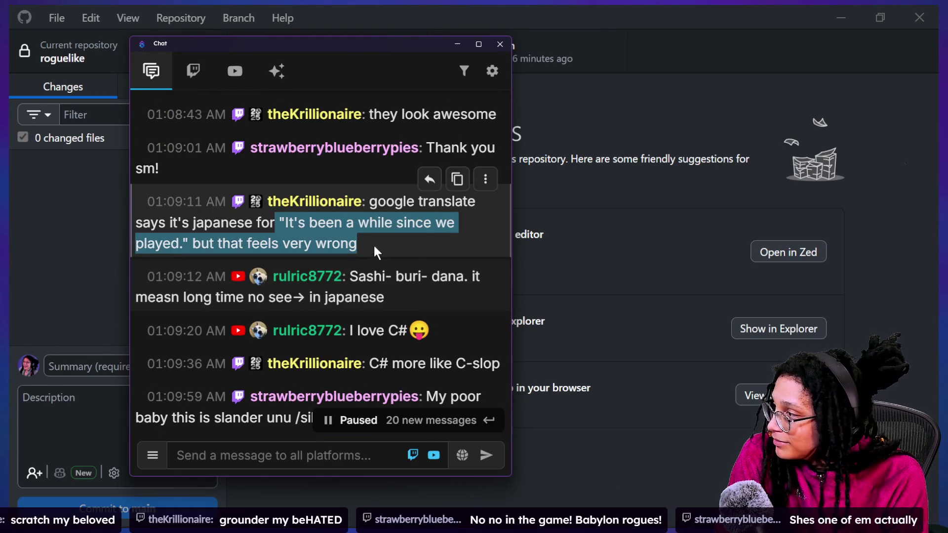
{"action": "scroll", "coordinate": [373, 244], "scroll_direction": "down", "scroll_amount": 1}
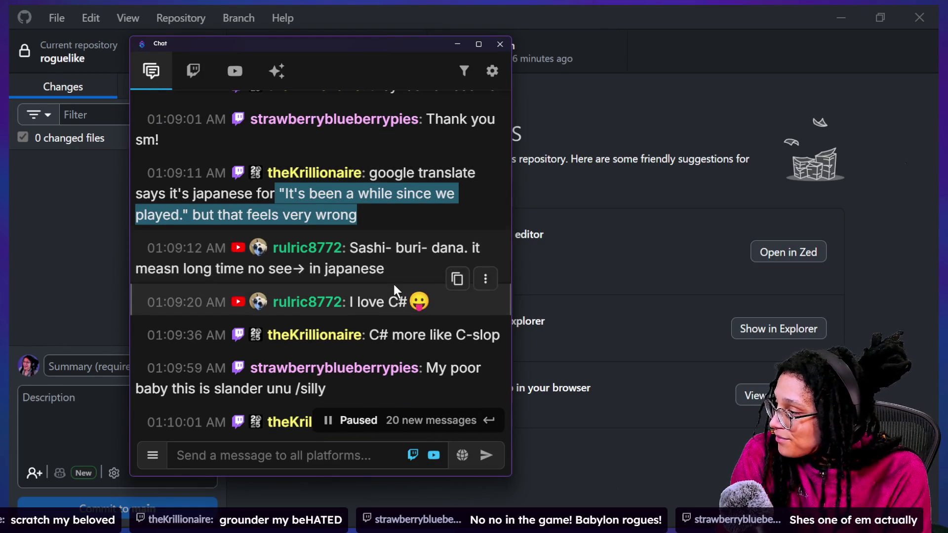
{"action": "scroll", "coordinate": [393, 284], "scroll_direction": "down", "scroll_amount": 5}
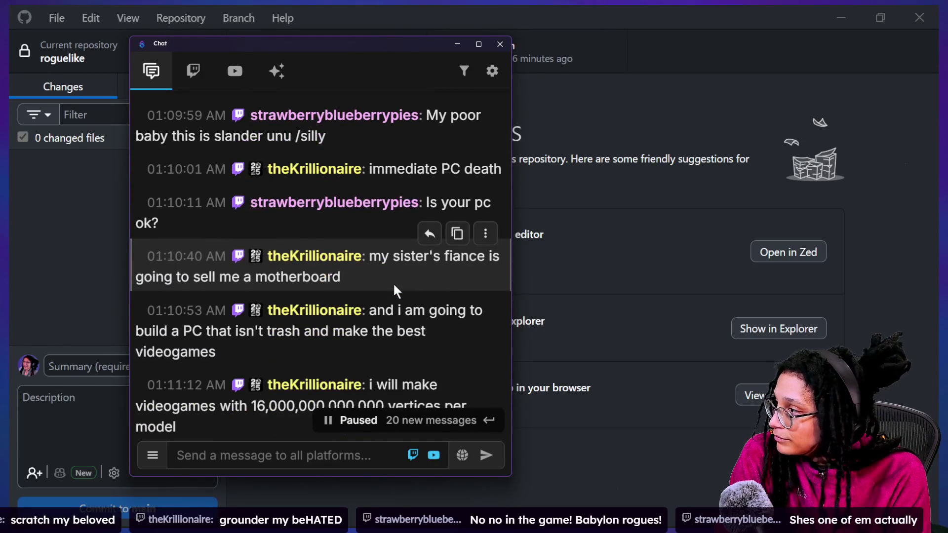
{"action": "scroll", "coordinate": [395, 291], "scroll_direction": "up", "scroll_amount": 1}
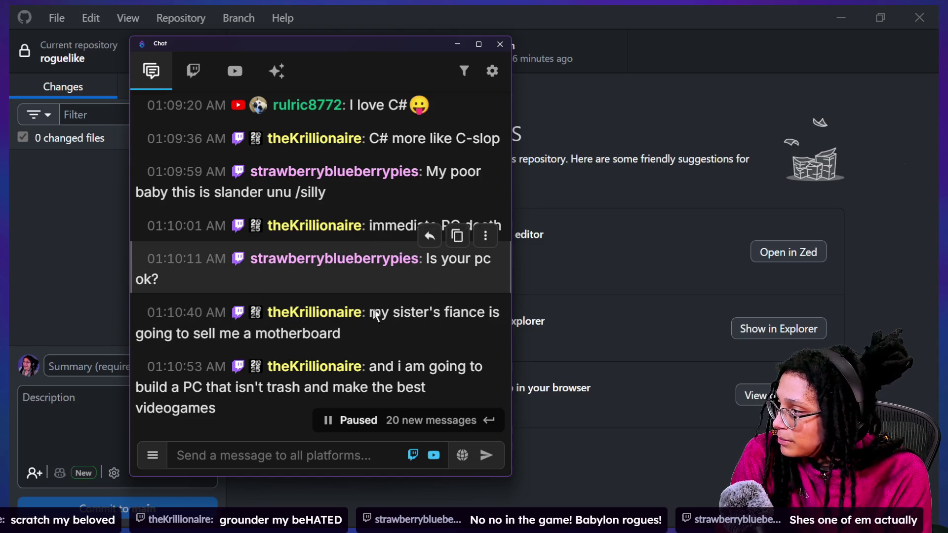
{"action": "scroll", "coordinate": [408, 328], "scroll_direction": "down", "scroll_amount": 1}
{"action": "scroll", "coordinate": [408, 328], "scroll_direction": "down", "scroll_amount": 1}
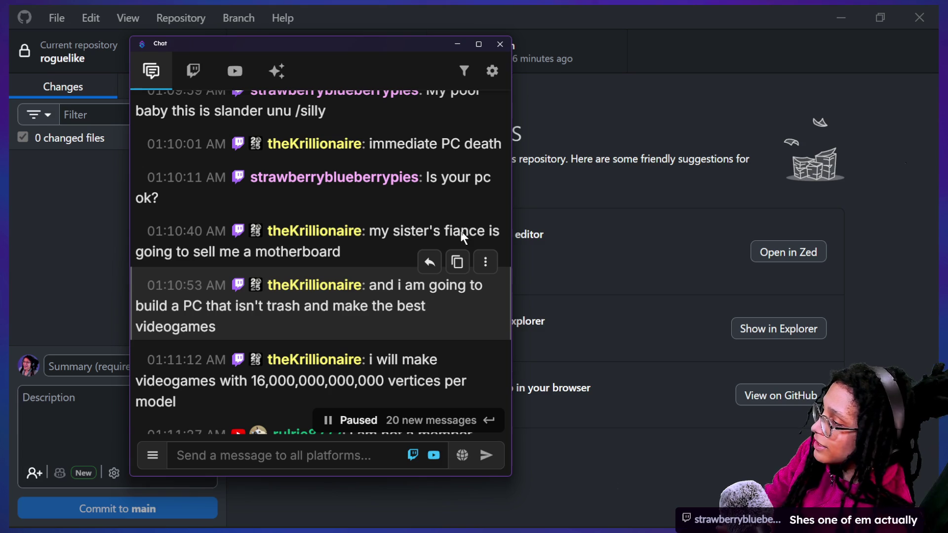
{"action": "scroll", "coordinate": [423, 283], "scroll_direction": "down", "scroll_amount": 3}
{"action": "left_click", "coordinate": [430, 200]}
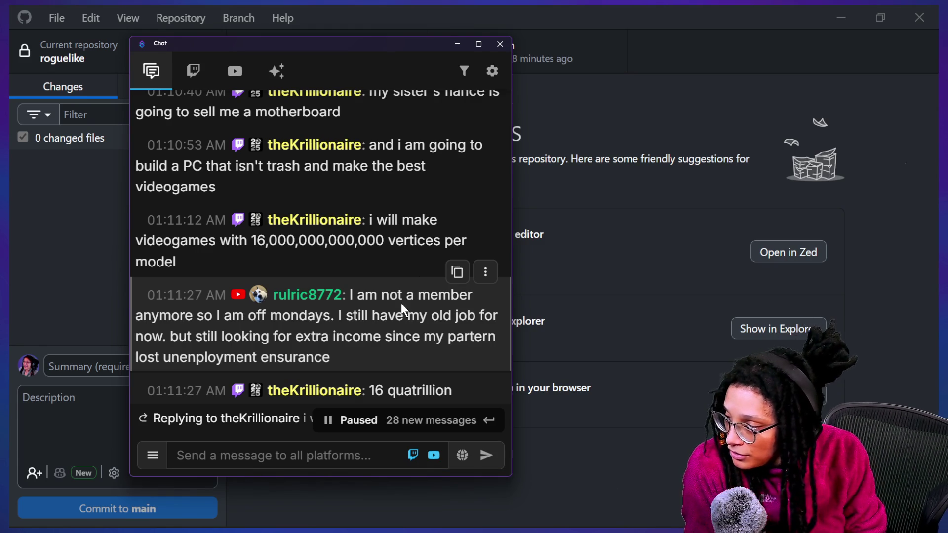
{"action": "scroll", "coordinate": [410, 308], "scroll_direction": "down", "scroll_amount": 5}
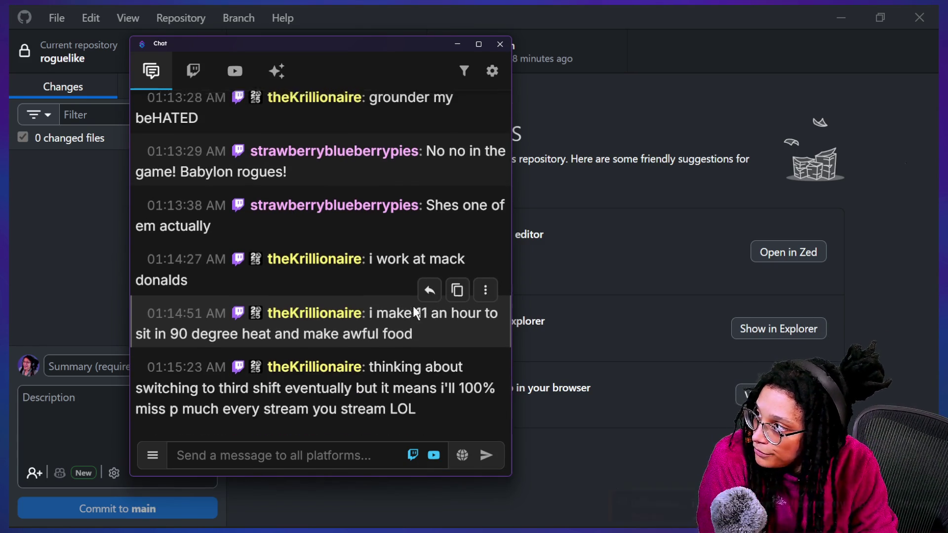
{"action": "scroll", "coordinate": [411, 307], "scroll_direction": "up", "scroll_amount": 4}
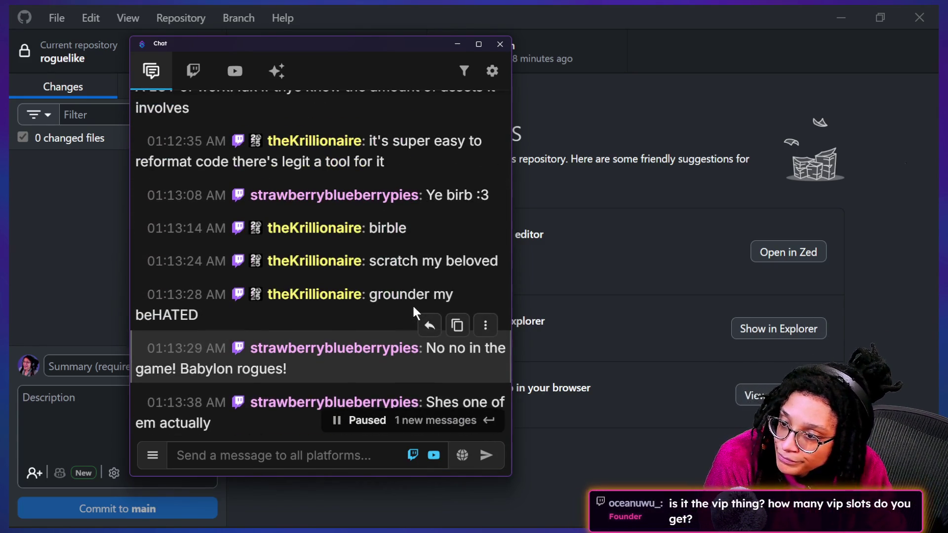
{"action": "scroll", "coordinate": [414, 307], "scroll_direction": "up", "scroll_amount": 3}
{"action": "scroll", "coordinate": [414, 312], "scroll_direction": "up", "scroll_amount": 2}
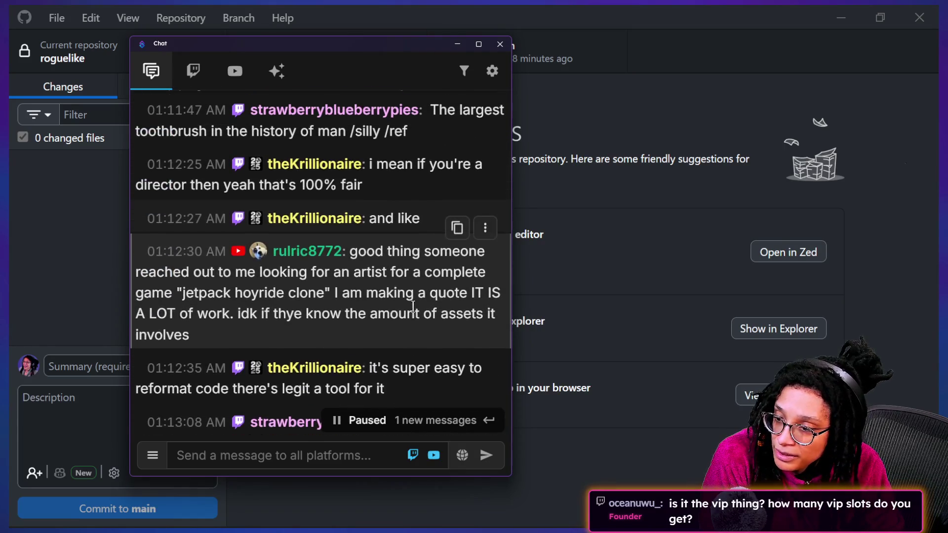
{"action": "scroll", "coordinate": [415, 312], "scroll_direction": "down", "scroll_amount": 5}
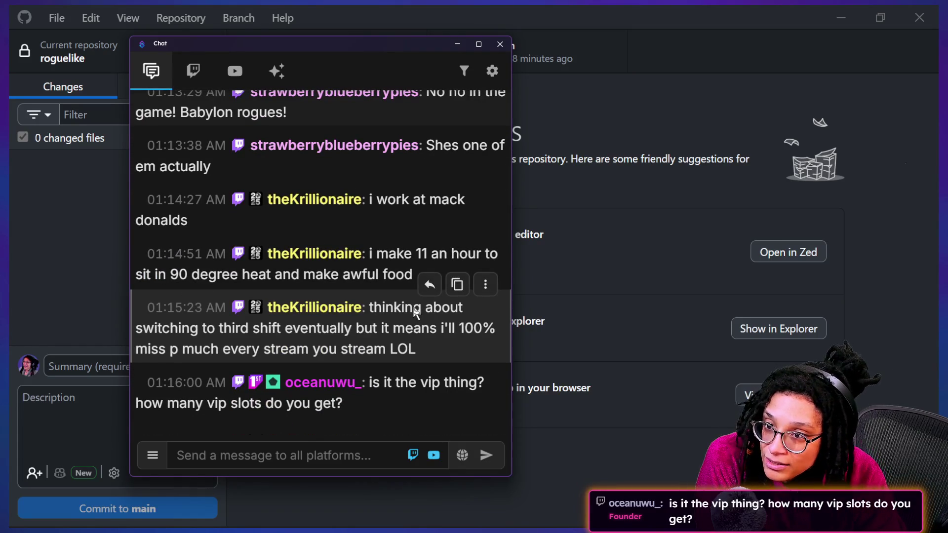
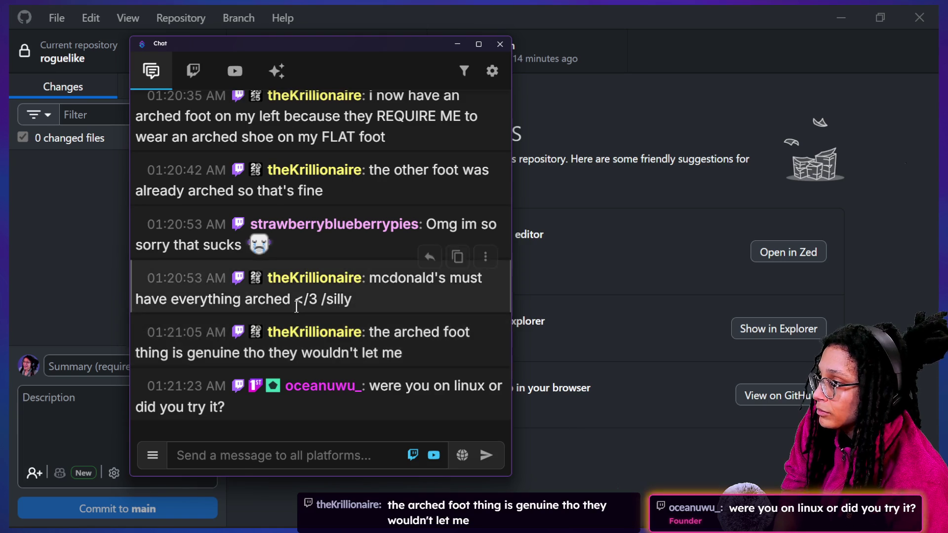
Step: Scroll through the Stream chat and briefly select text in the gaming laptop message
{"action": "scroll", "coordinate": [297, 307], "scroll_direction": "up", "scroll_amount": 10}
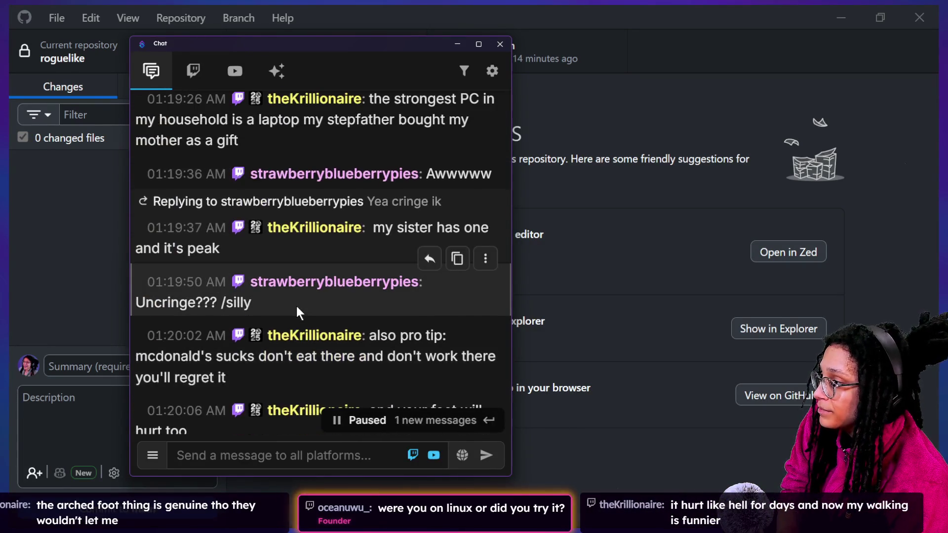
{"action": "scroll", "coordinate": [295, 304], "scroll_direction": "up", "scroll_amount": 8}
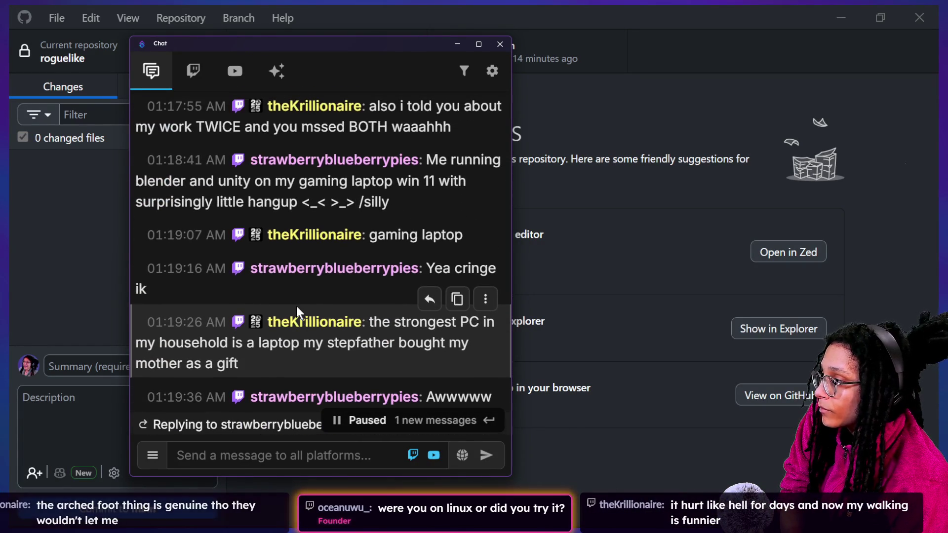
{"action": "left_click_drag", "start_coordinate": [275, 181], "coordinate": [348, 202]}
{"action": "left_click", "coordinate": [398, 209]}
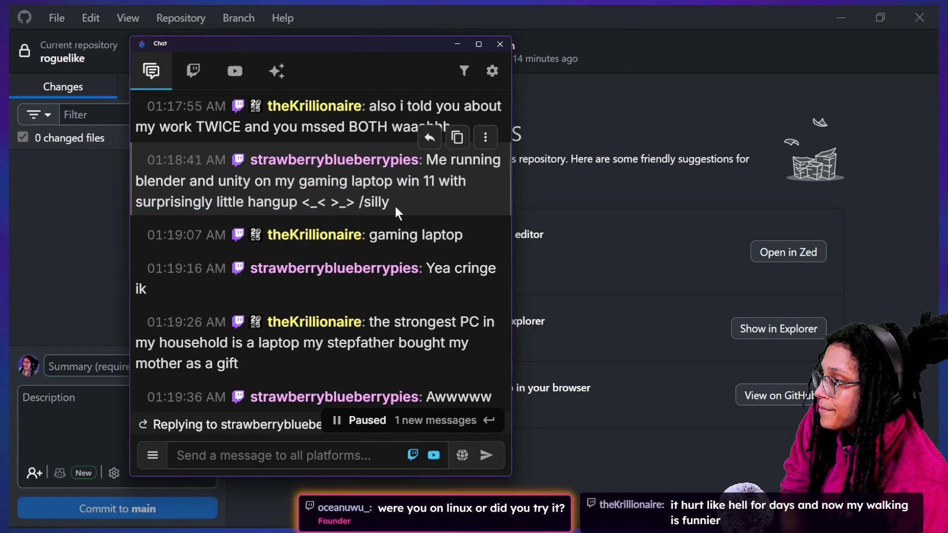
{"action": "scroll", "coordinate": [345, 207], "scroll_direction": "up", "scroll_amount": 3}
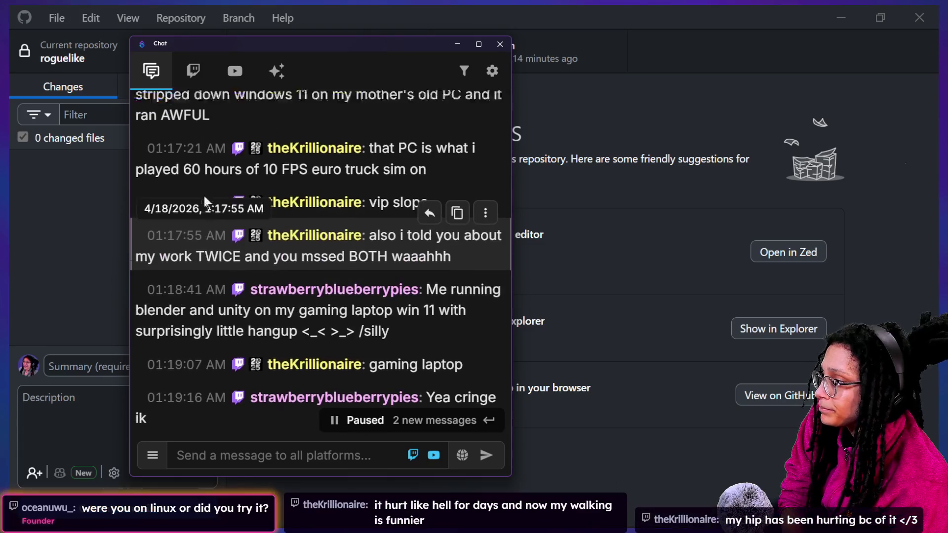
{"action": "scroll", "coordinate": [204, 197], "scroll_direction": "down", "scroll_amount": 15}
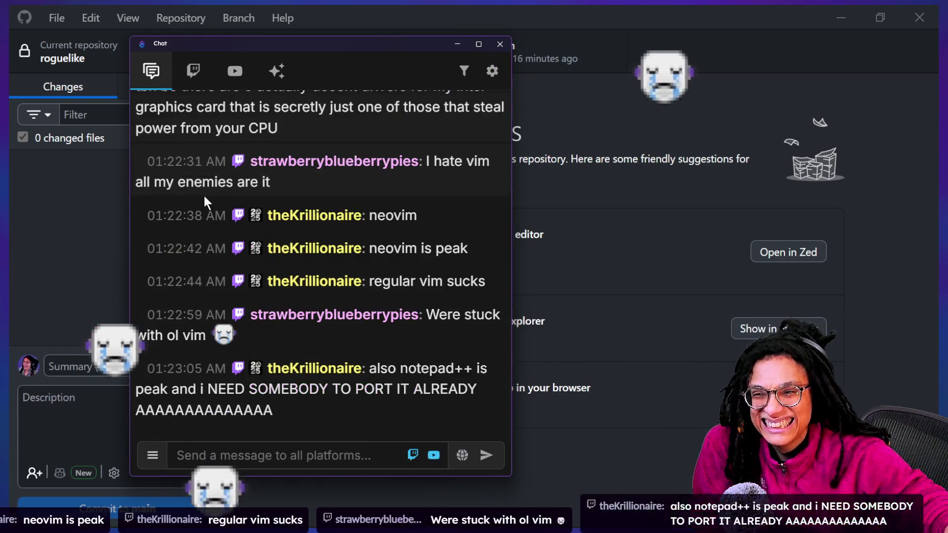
Step: Switch via Task View to the ui_hud_post_planner Godot editor
{"action": "mouse_move", "coordinate": [204, 200]}
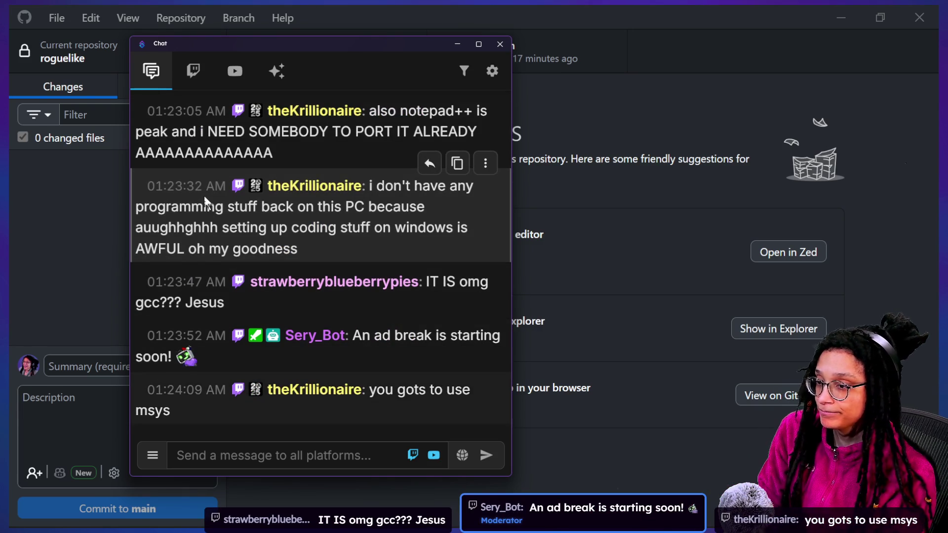
{"action": "key", "text": "super+Tab"}
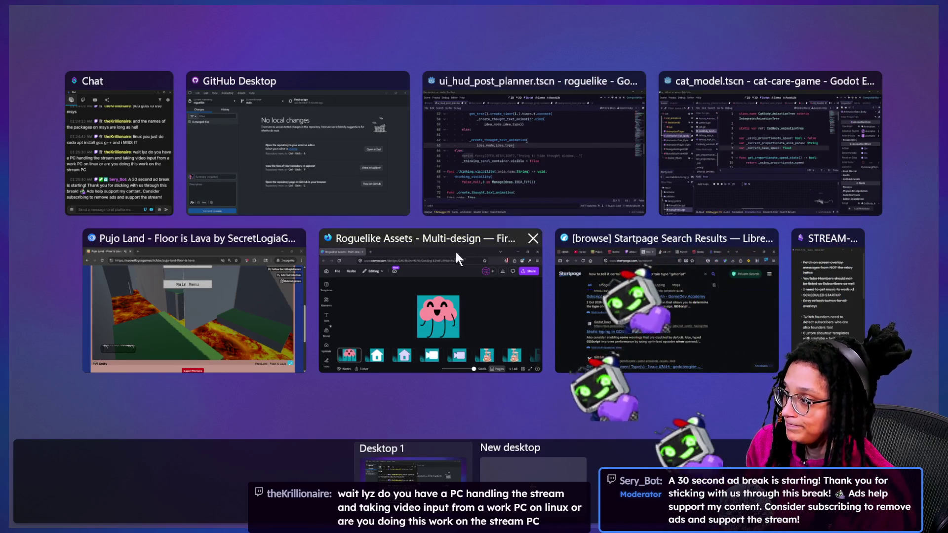
{"action": "left_click", "coordinate": [509, 181]}
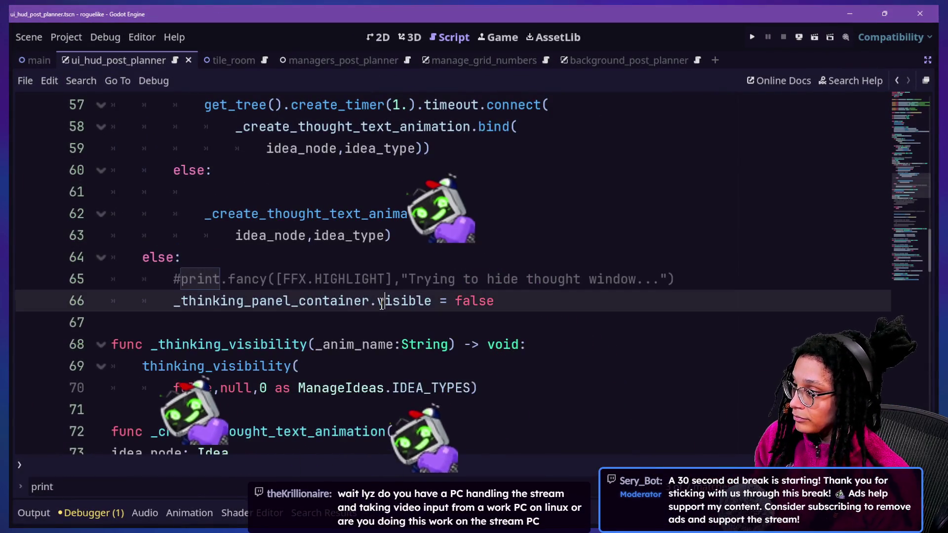
Step: Run the roguelike project, start planning, and pick Catstagram as the platform
{"action": "scroll", "coordinate": [634, 157], "scroll_direction": "up", "scroll_amount": 10}
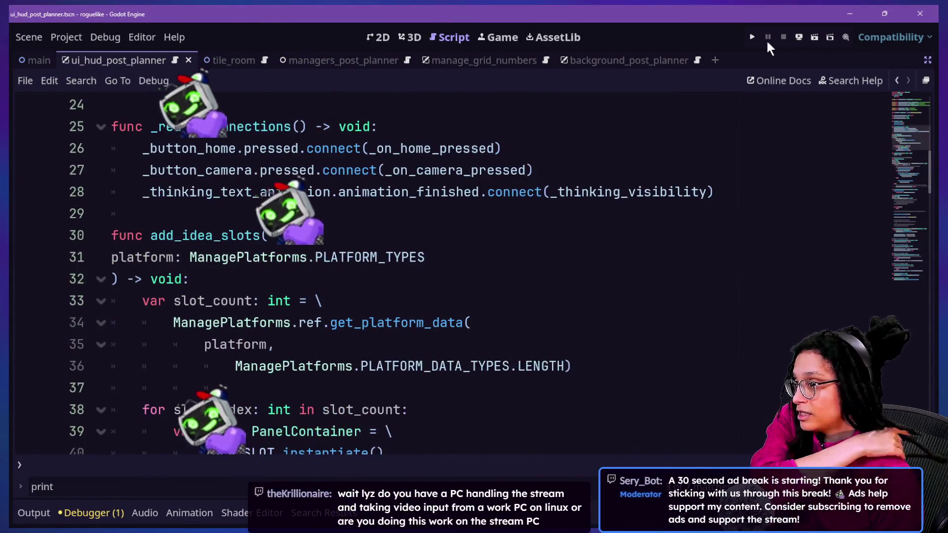
{"action": "left_click", "coordinate": [753, 37]}
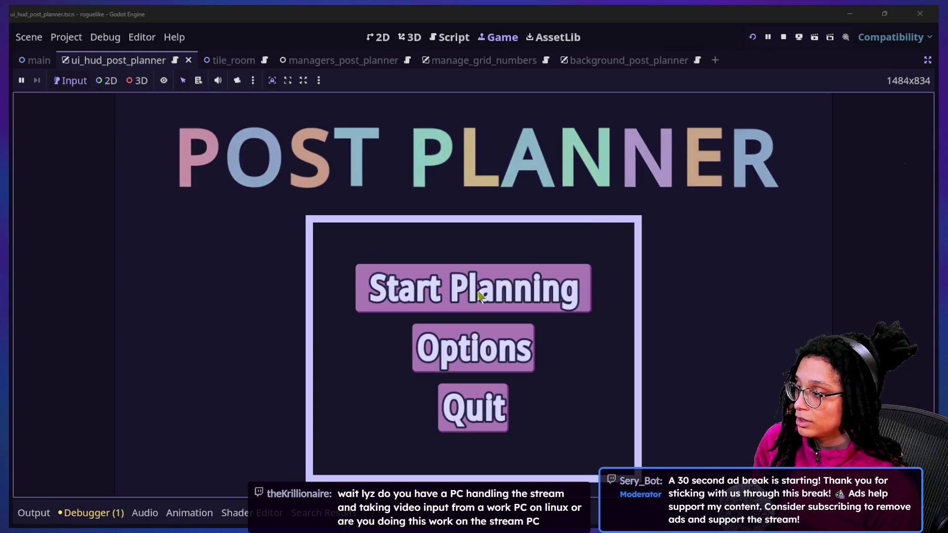
{"action": "left_click", "coordinate": [548, 296]}
{"action": "left_click", "coordinate": [484, 288]}
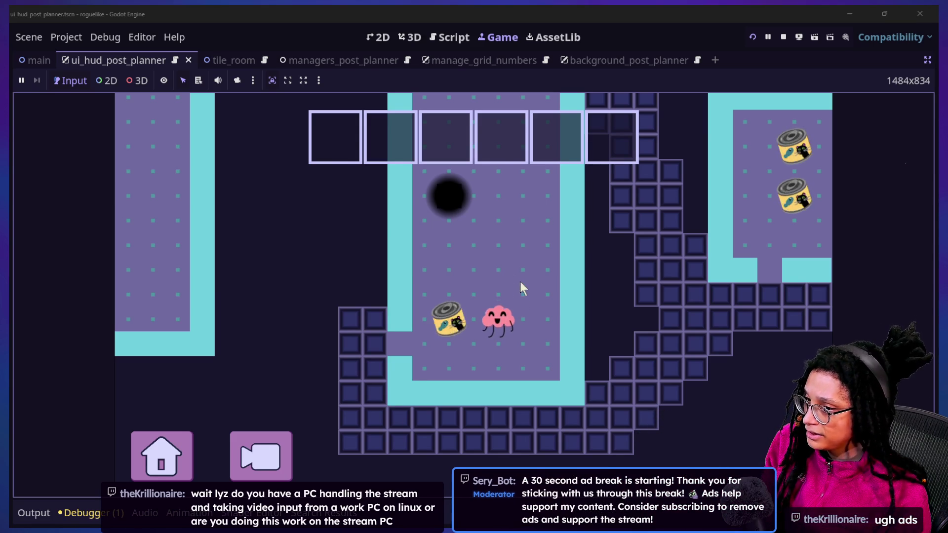
Step: Move the player left until the debugger breaks at line 87 of player_post_planner.gd
{"action": "mouse_move", "coordinate": [522, 296]}
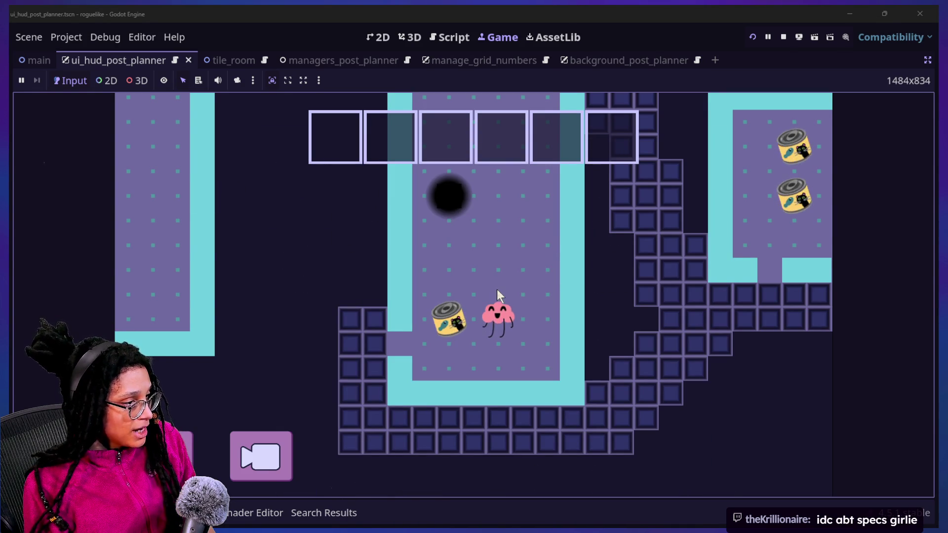
{"action": "mouse_move", "coordinate": [525, 289]}
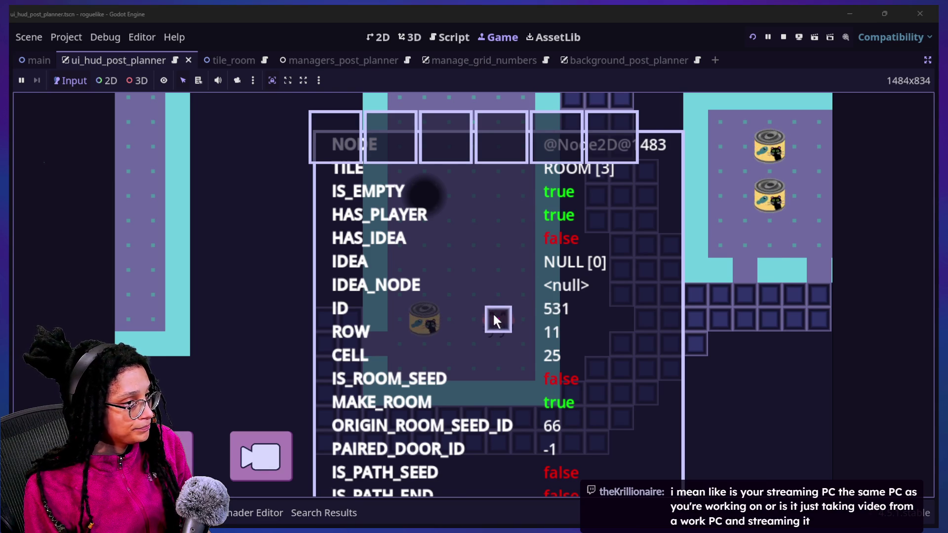
{"action": "key", "text": "Left"}
{"action": "key", "text": "Left"}
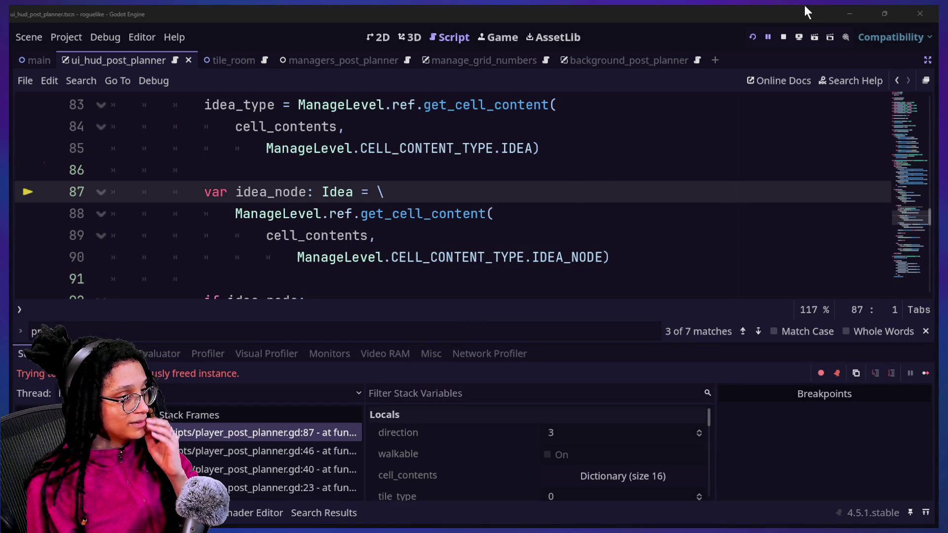
Step: Restart the game, start planning on a platform, and collapse the bottom panel with Ctrl+J
{"action": "left_click", "coordinate": [754, 37]}
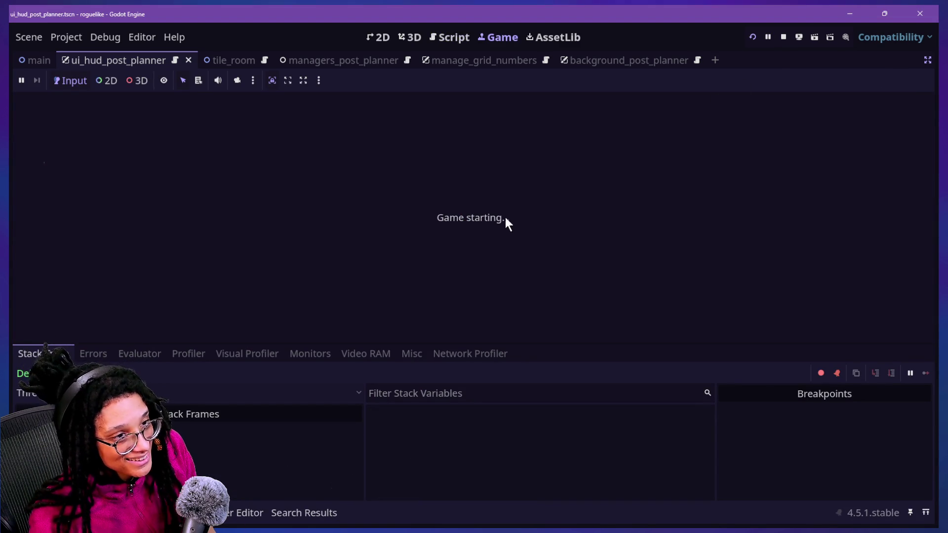
{"action": "left_click", "coordinate": [507, 220]}
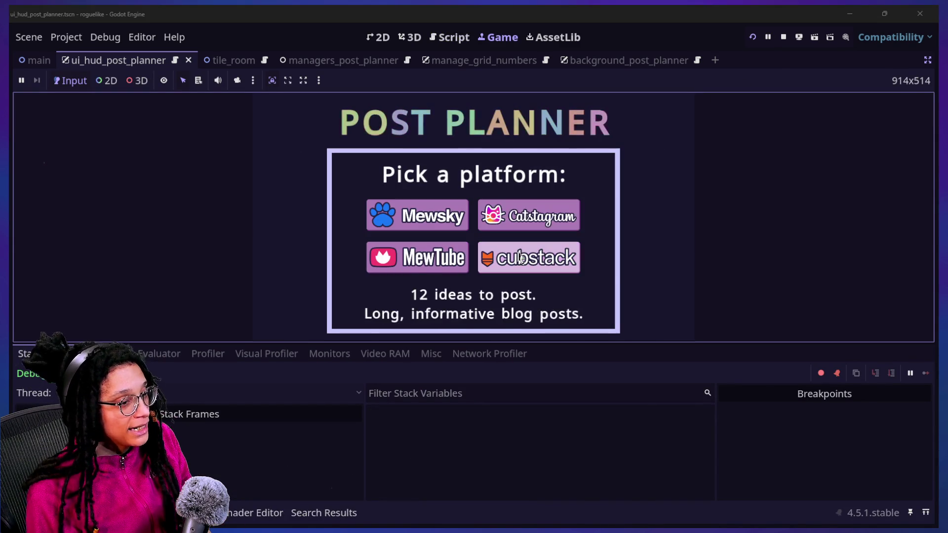
{"action": "left_click", "coordinate": [461, 222]}
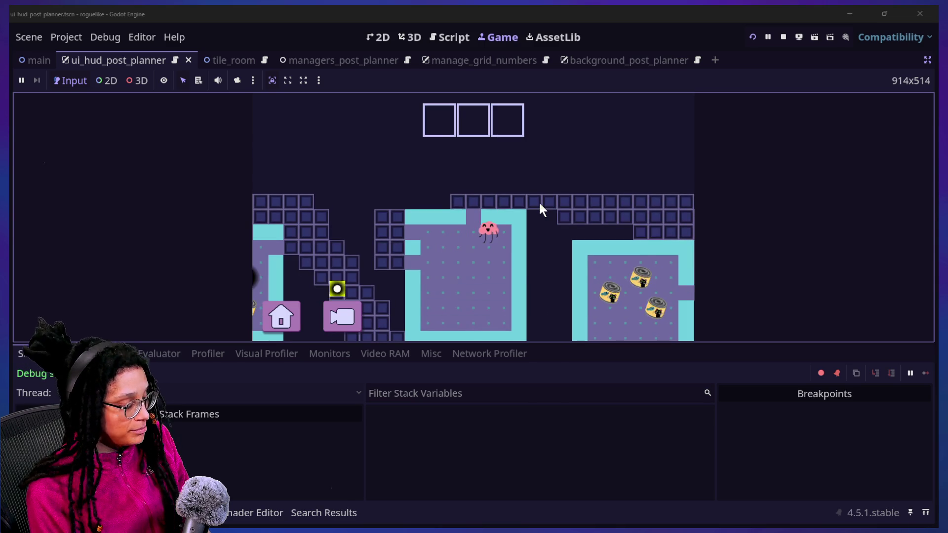
{"action": "mouse_move", "coordinate": [627, 269]}
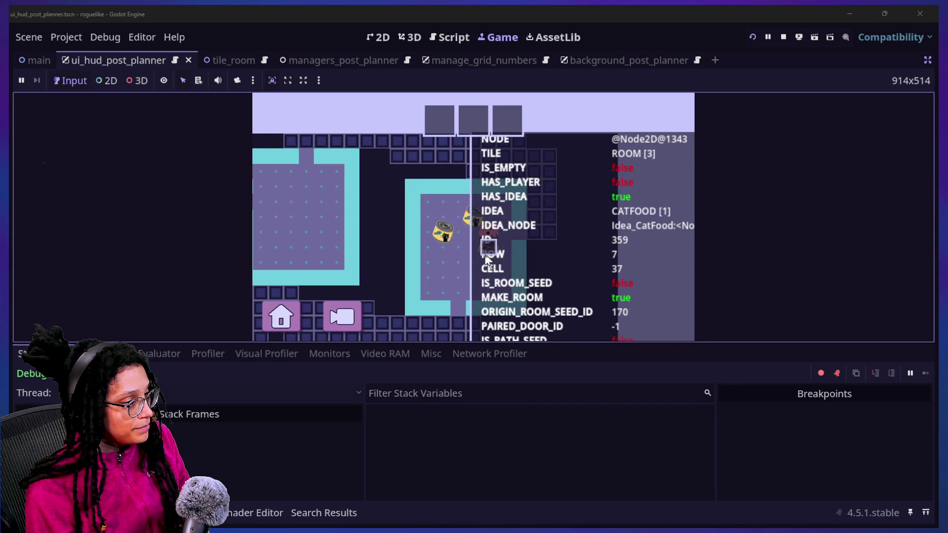
{"action": "mouse_move", "coordinate": [485, 254]}
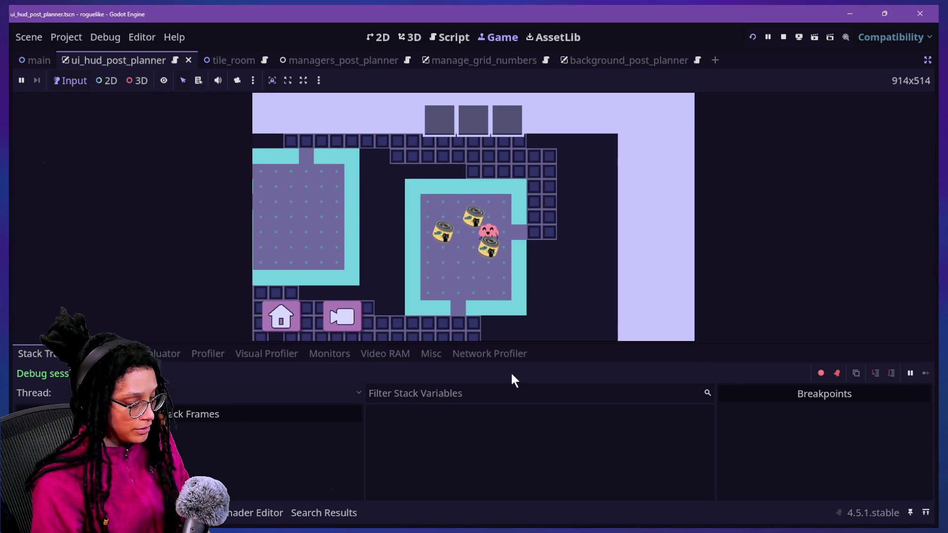
{"action": "key", "text": "ctrl+j"}
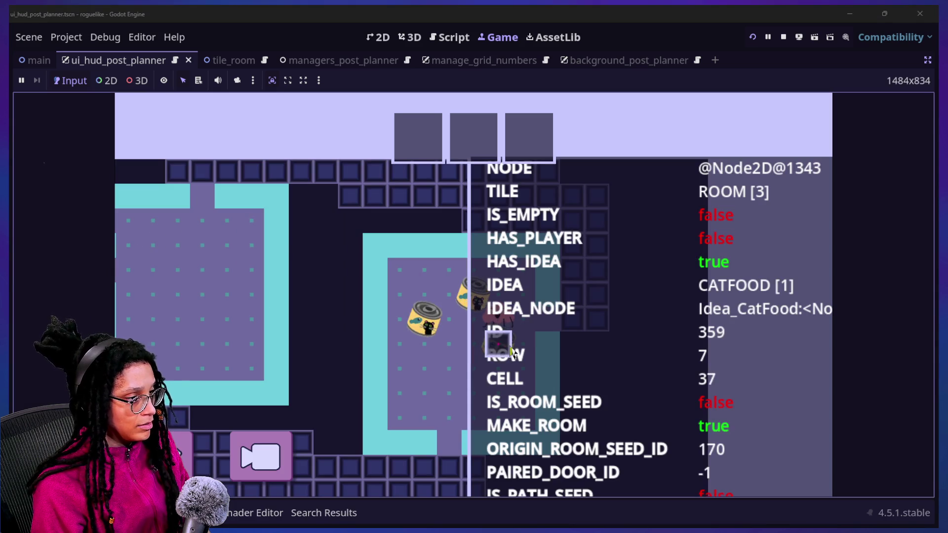
Step: Think about the CATFOOD idea twice, check the <Freed Object> debug readout, then dismiss the overlay
{"action": "left_click", "coordinate": [507, 352]}
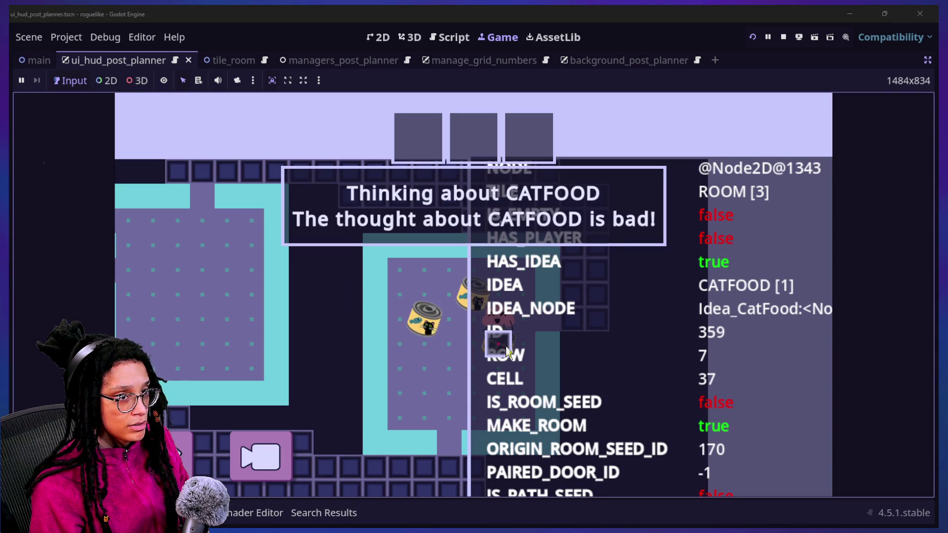
{"action": "left_click", "coordinate": [494, 355]}
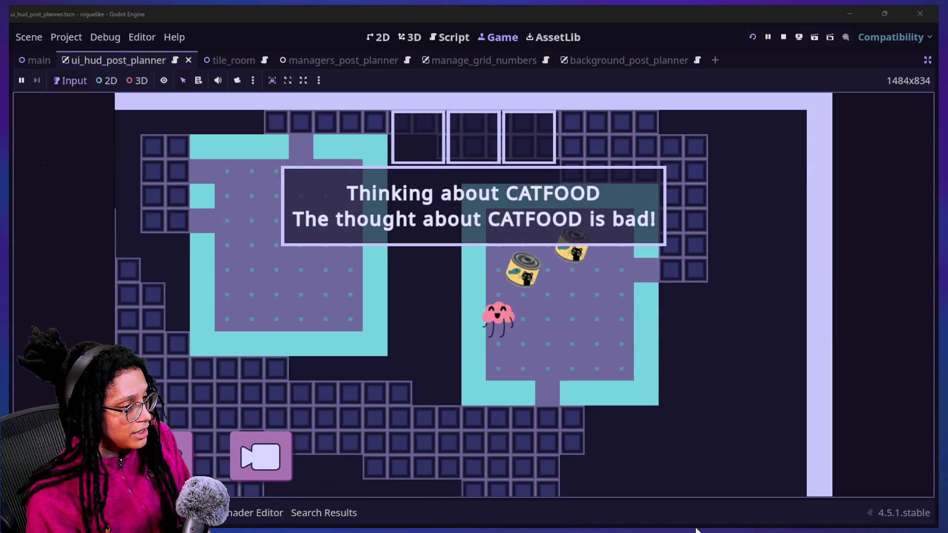
{"action": "mouse_move", "coordinate": [662, 481]}
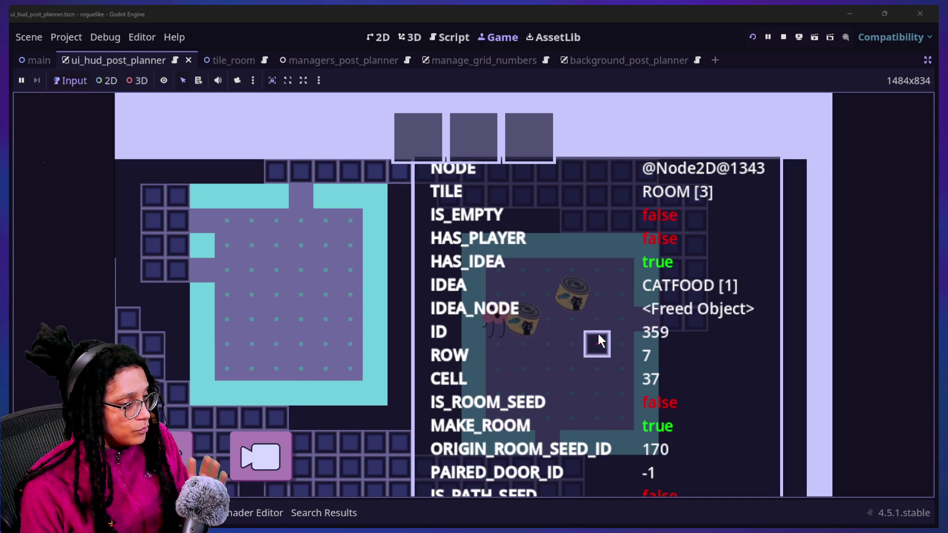
{"action": "left_click", "coordinate": [598, 334]}
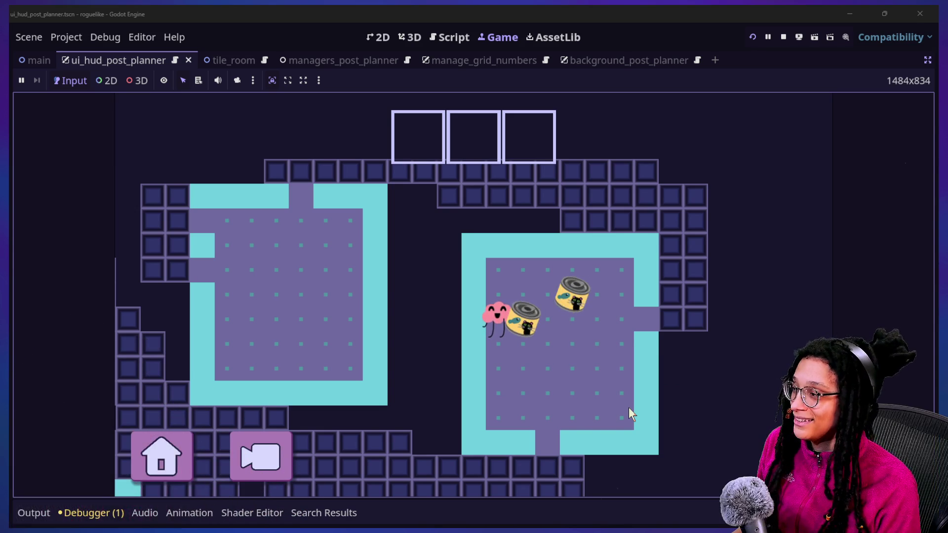
{"action": "key", "text": "super+Tab"}
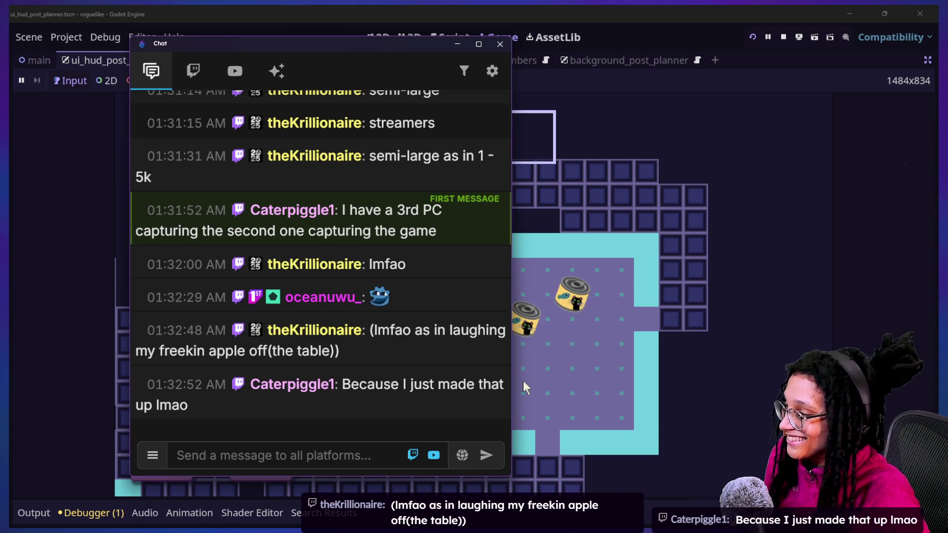
{"action": "left_click", "coordinate": [526, 388]}
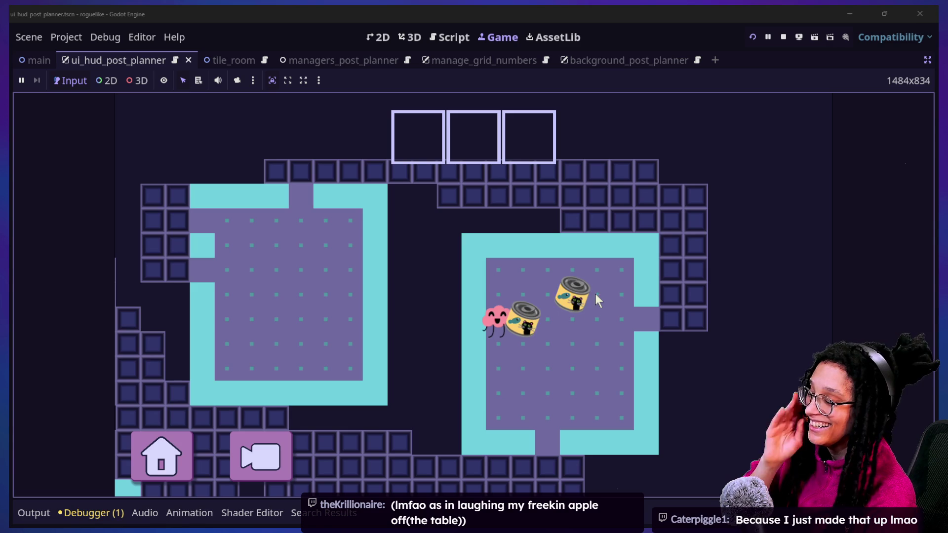
{"action": "left_click", "coordinate": [784, 38]}
Step: Return to the script, search files for 'player' without opening any, and step to line 66's default case
{"action": "left_click", "coordinate": [578, 317]}
{"action": "scroll", "coordinate": [578, 317], "scroll_direction": "up", "scroll_amount": 7}
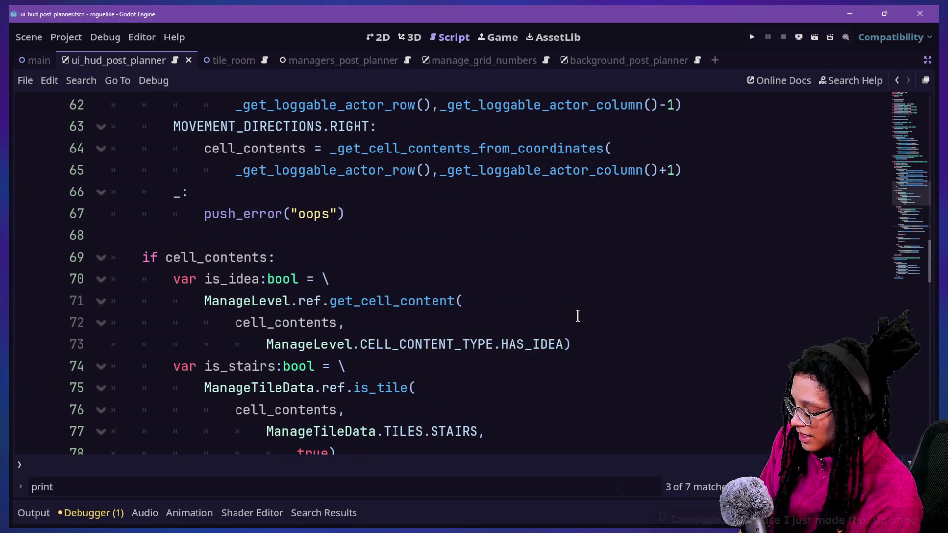
{"action": "key", "text": "alt+shift+o"}
{"action": "type", "text": "plaer"}
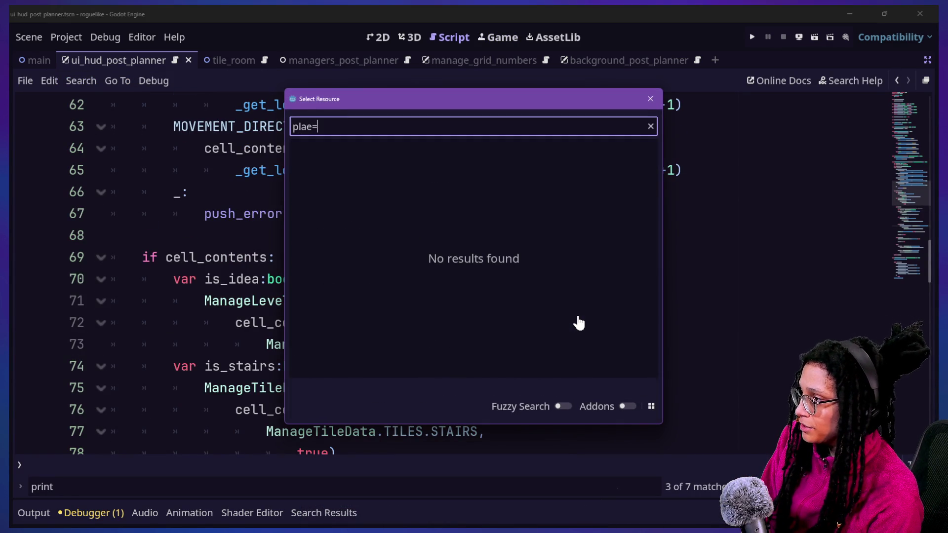
{"action": "key", "text": "BackSpace"}
{"action": "key", "text": "BackSpace"}
{"action": "key", "text": "BackSpace"}
{"action": "type", "text": "ayer"}
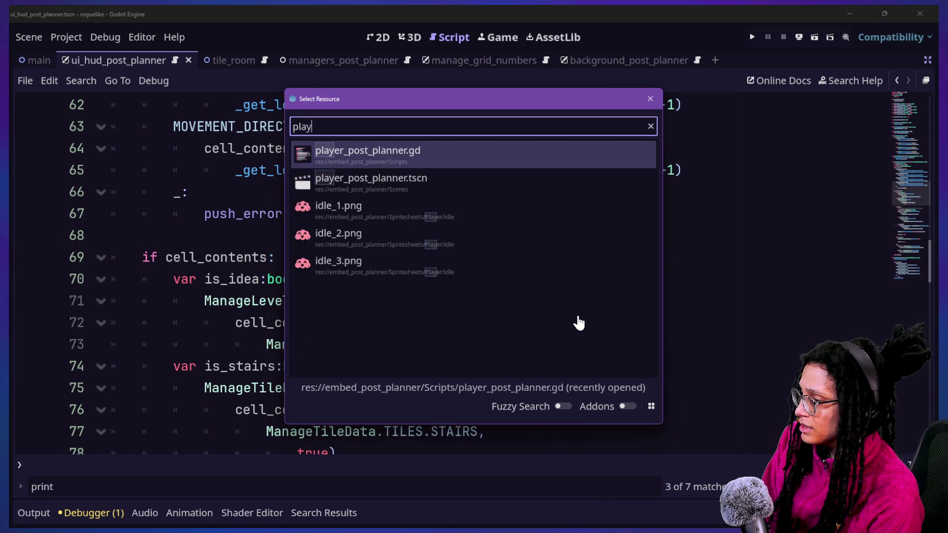
{"action": "key", "text": "Escape"}
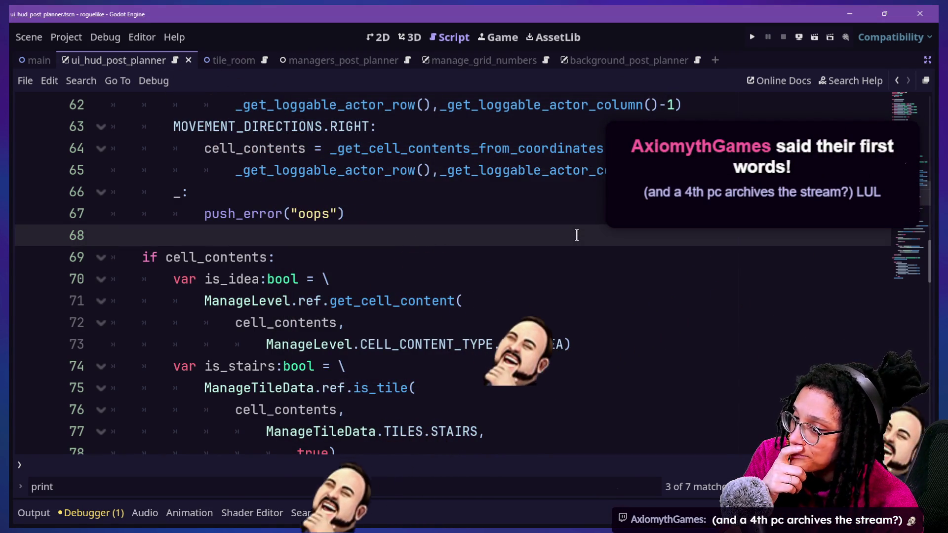
{"action": "key", "text": "Up"}
{"action": "key", "text": "Up"}
{"action": "key", "text": "Up"}
{"action": "key", "text": "Up"}
{"action": "key", "text": "Down"}
{"action": "key", "text": "Down"}
{"action": "key", "text": "Down"}
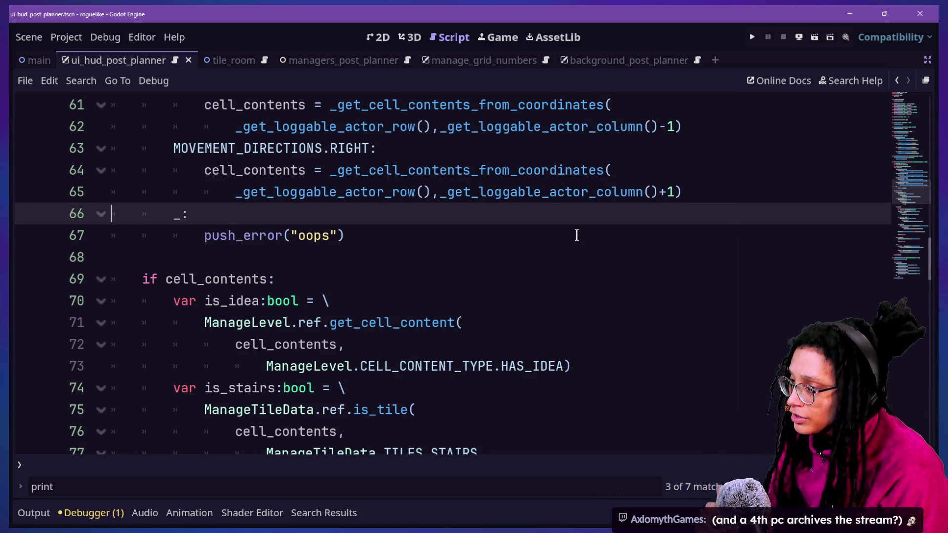
{"action": "left_click", "coordinate": [577, 235]}
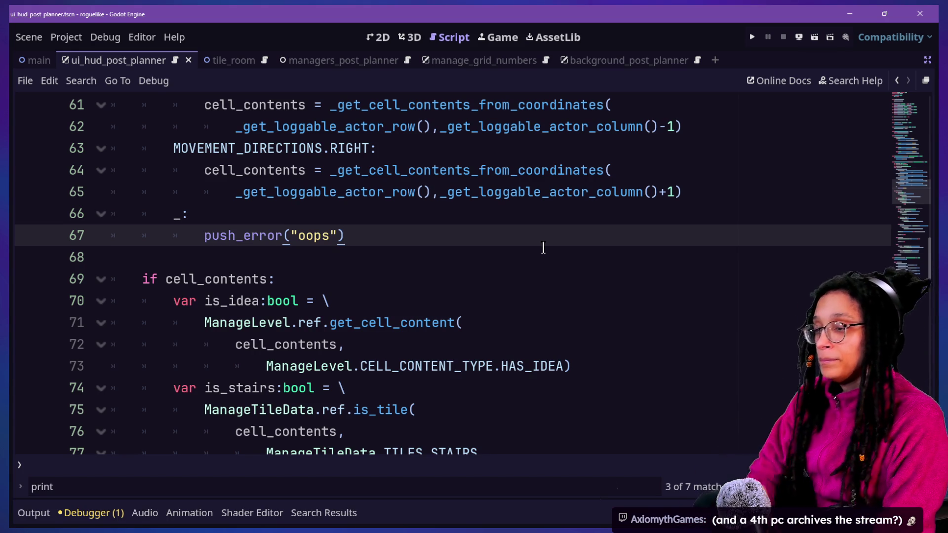
{"action": "left_click", "coordinate": [543, 247]}
{"action": "key", "text": "Up"}
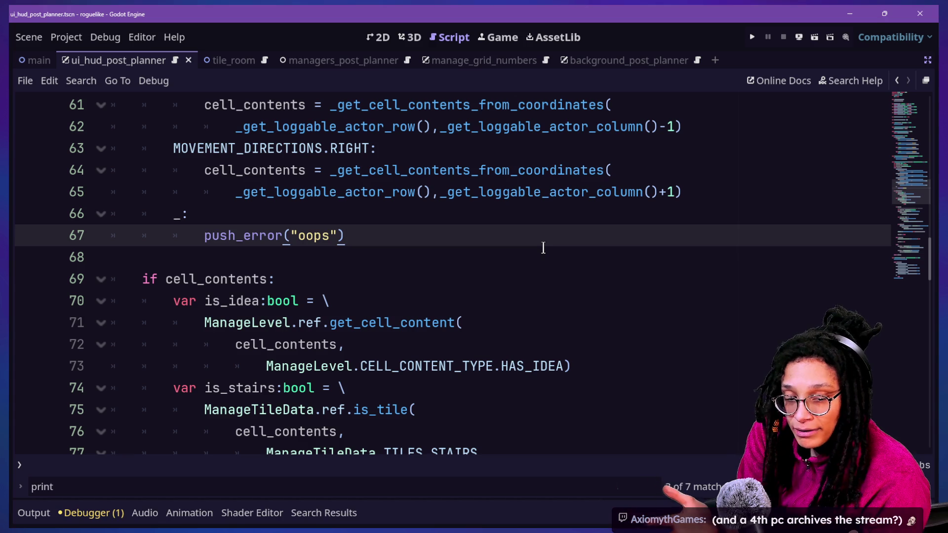
{"action": "left_click", "coordinate": [550, 220]}
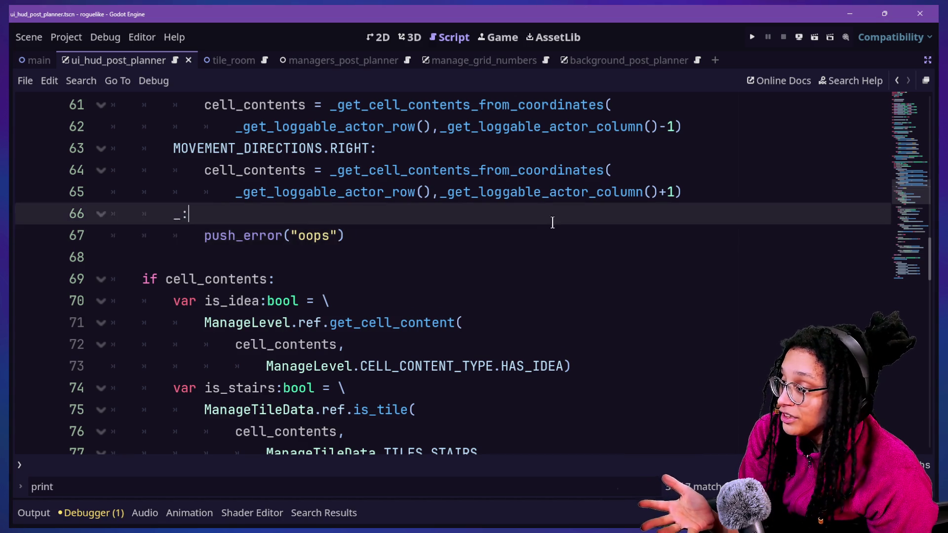
{"action": "left_click", "coordinate": [623, 279]}
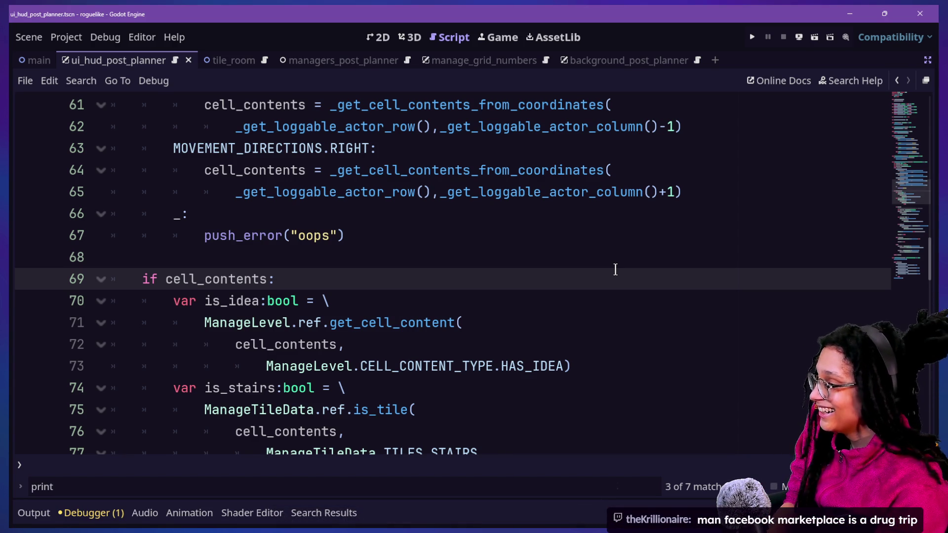
{"action": "key", "text": "Up"}
{"action": "key", "text": "Up"}
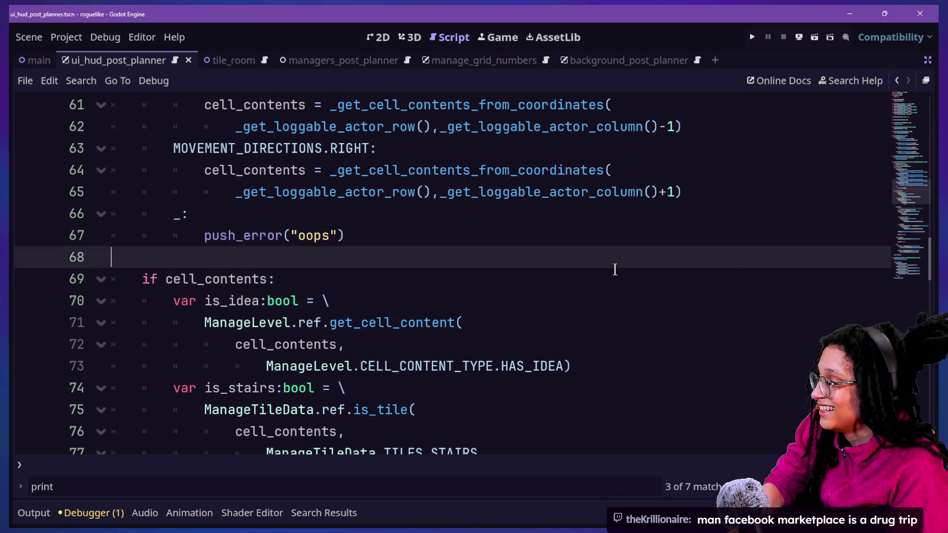
{"action": "key", "text": "Down"}
{"action": "key", "text": "Down"}
{"action": "left_click", "coordinate": [378, 148]}
{"action": "left_click", "coordinate": [505, 193]}
{"action": "left_click", "coordinate": [514, 217]}
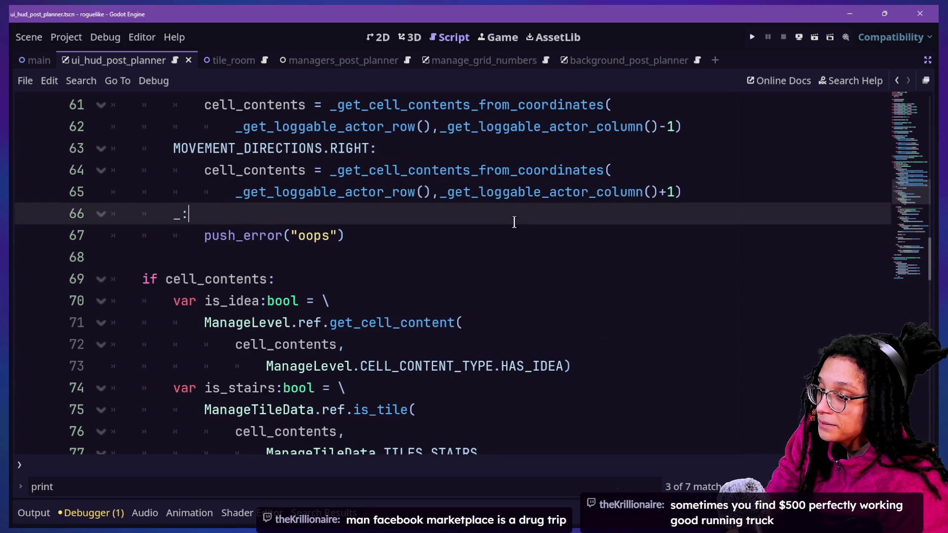
{"action": "key", "text": "Down"}
{"action": "key", "text": "Down"}
{"action": "left_click", "coordinate": [506, 227]}
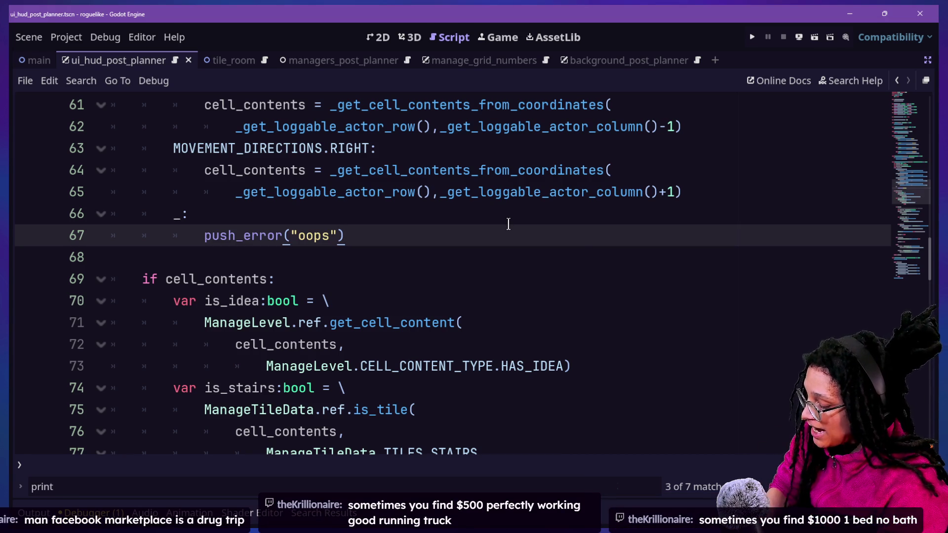
Step: Search the whole project for queue_free and open the tile.gd line 86 match
{"action": "key", "text": "ctrl+shift+f"}
{"action": "type", "text": "queue_fre"}
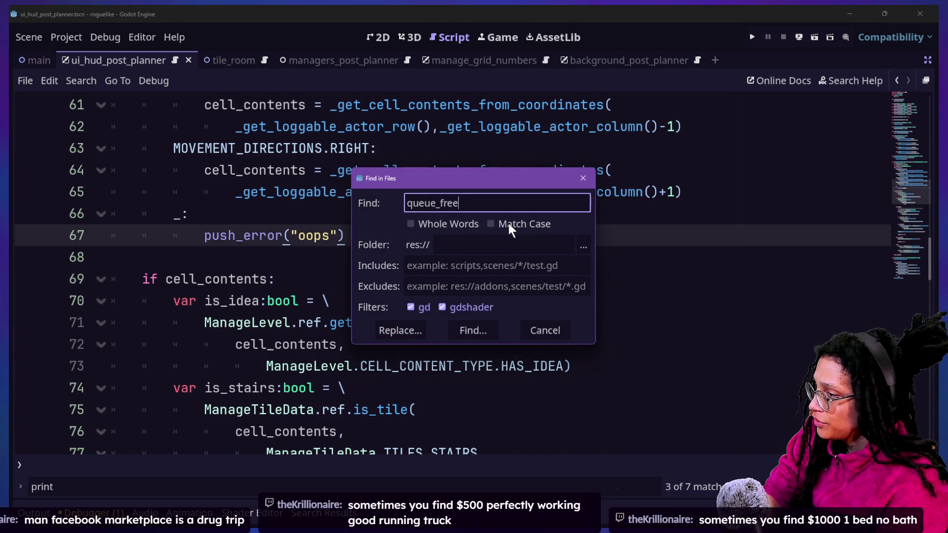
{"action": "type", "text": "e"}
{"action": "key", "text": "Return"}
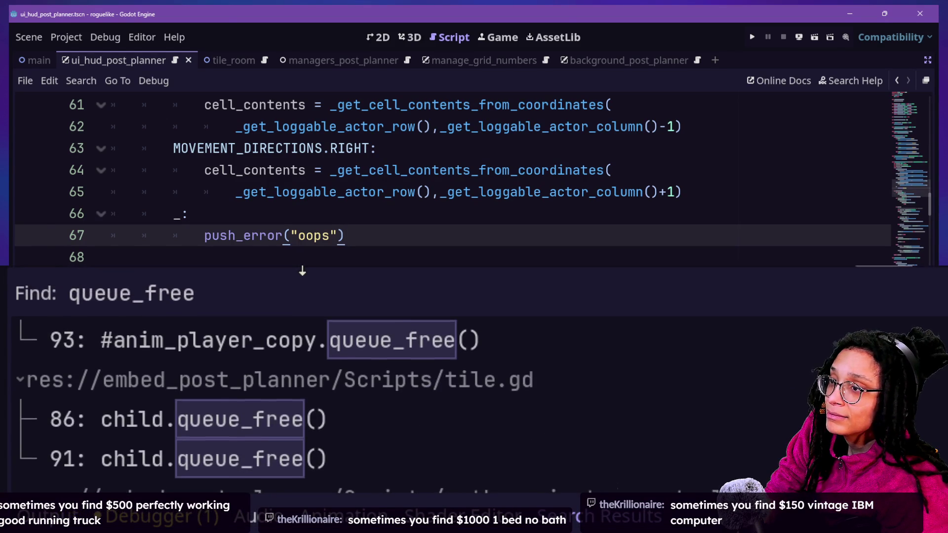
{"action": "scroll", "coordinate": [352, 332], "scroll_direction": "up", "scroll_amount": 1}
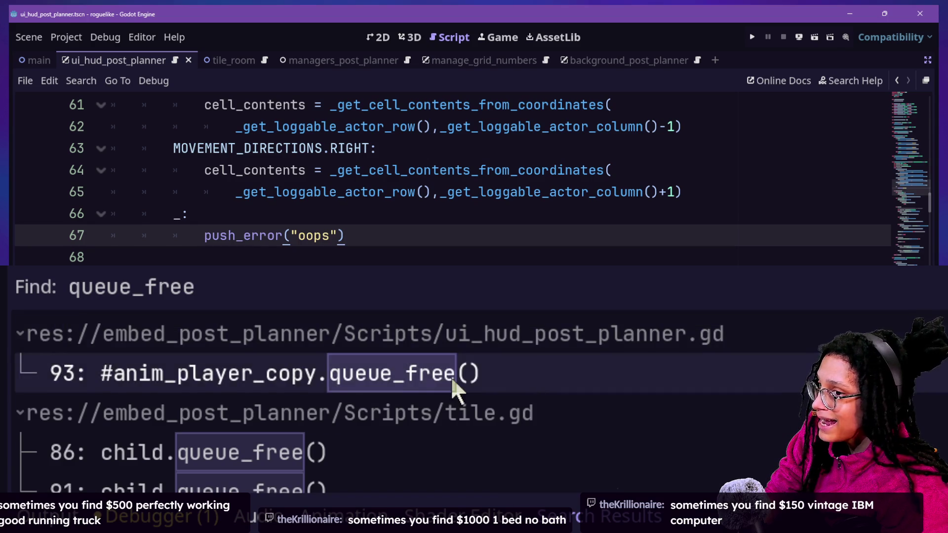
{"action": "scroll", "coordinate": [304, 426], "scroll_direction": "down", "scroll_amount": 2}
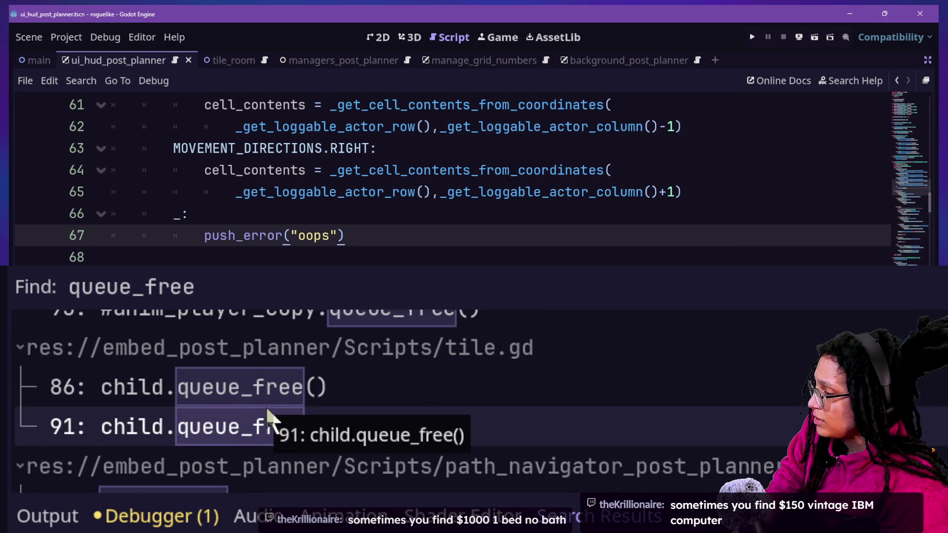
{"action": "scroll", "coordinate": [271, 383], "scroll_direction": "down", "scroll_amount": 1}
{"action": "scroll", "coordinate": [360, 375], "scroll_direction": "up", "scroll_amount": 1}
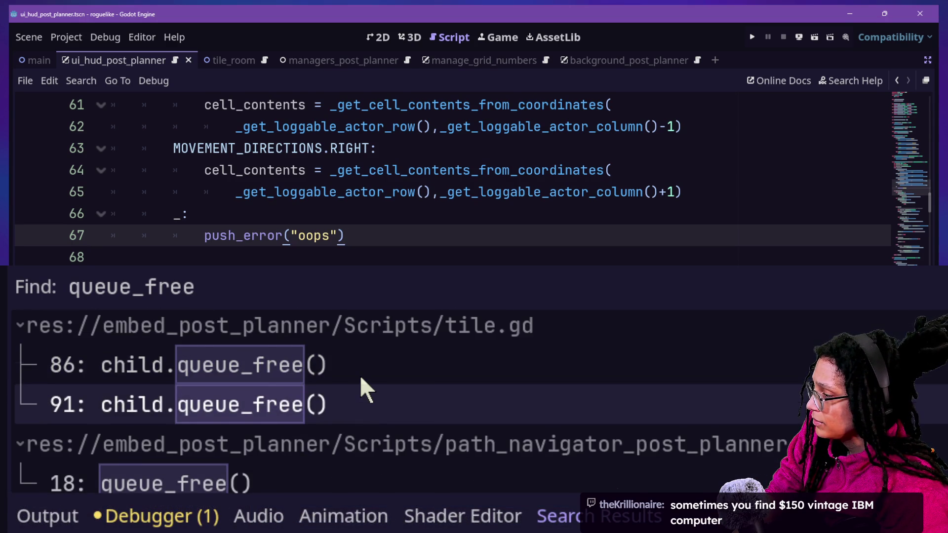
{"action": "left_click", "coordinate": [360, 375]}
{"action": "scroll", "coordinate": [334, 213], "scroll_direction": "up", "scroll_amount": 2}
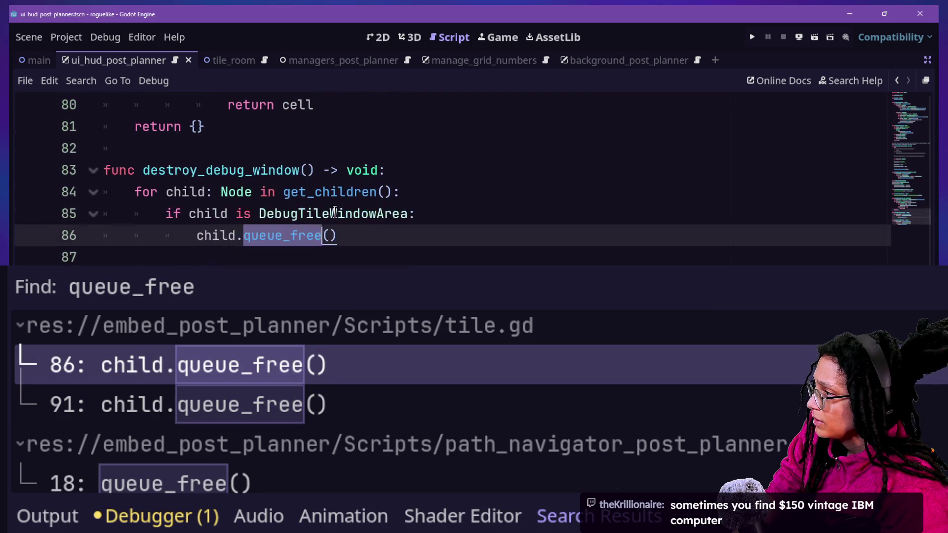
{"action": "left_click_drag", "start_coordinate": [236, 174], "coordinate": [359, 235]}
{"action": "left_click", "coordinate": [360, 235]}
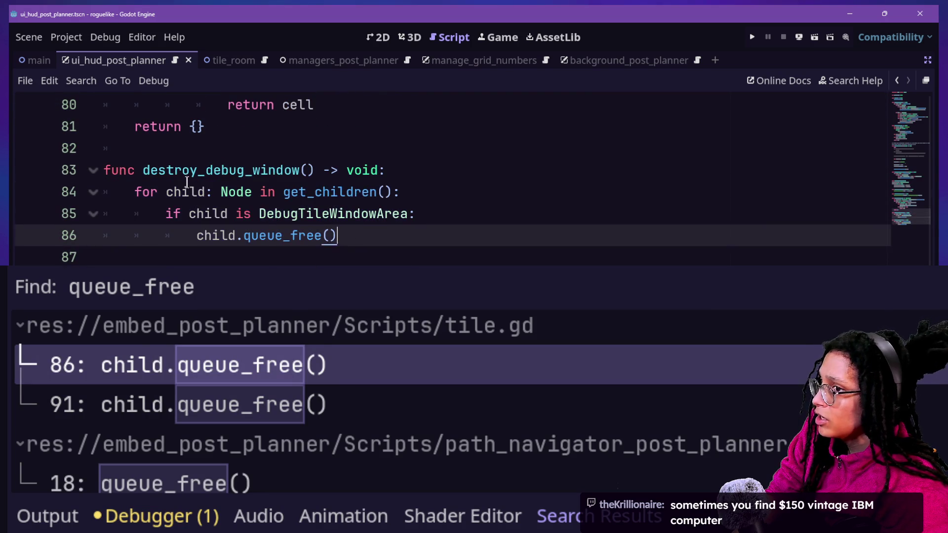
{"action": "left_click_drag", "start_coordinate": [221, 192], "coordinate": [292, 214]}
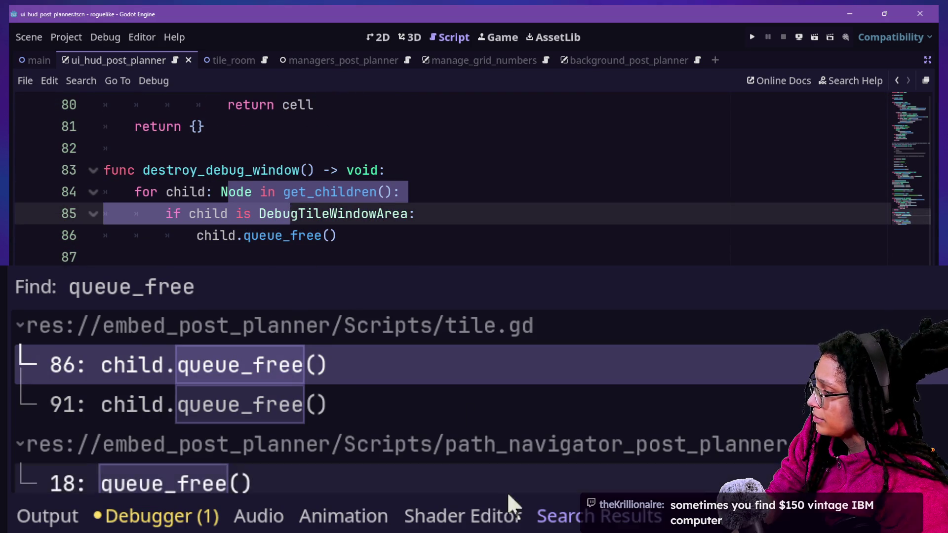
{"action": "left_click", "coordinate": [452, 388]}
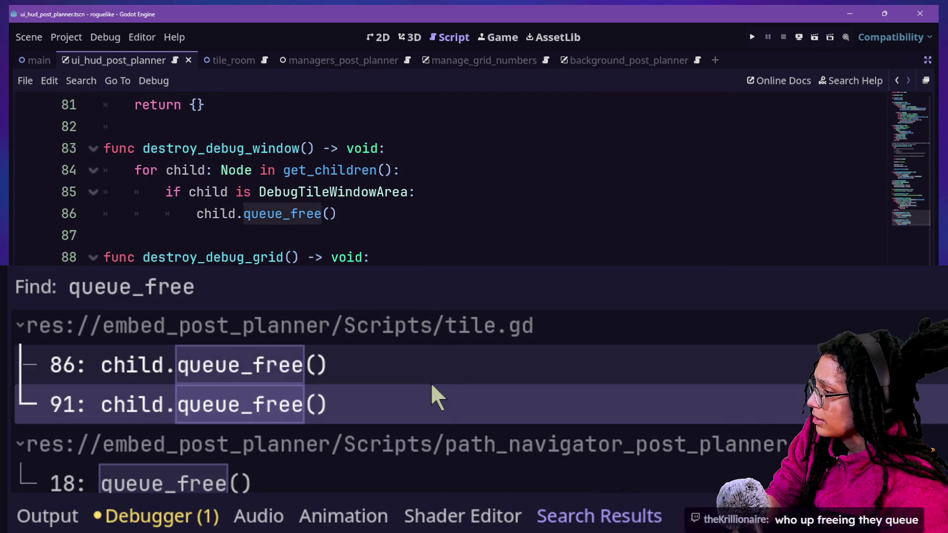
{"action": "scroll", "coordinate": [431, 383], "scroll_direction": "down", "scroll_amount": 3}
{"action": "left_click", "coordinate": [429, 384]}
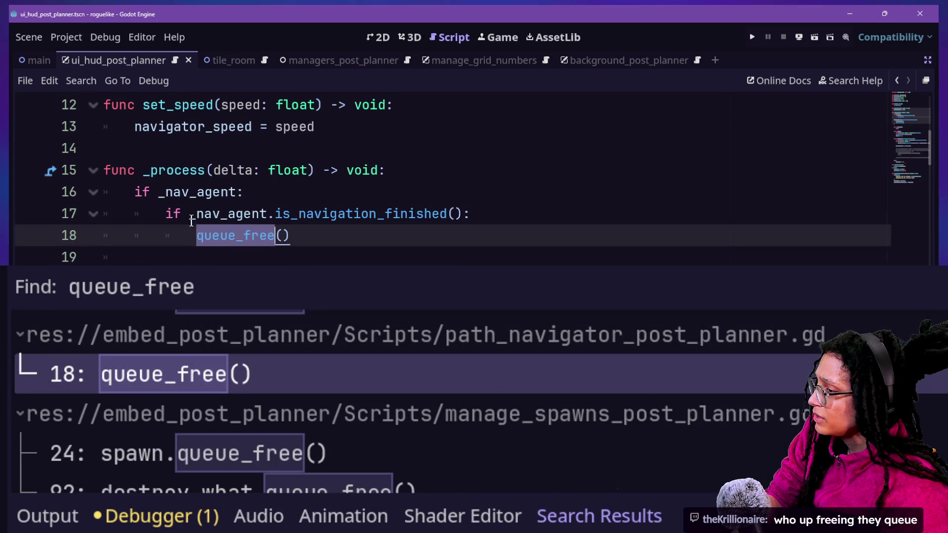
{"action": "left_click_drag", "start_coordinate": [191, 222], "coordinate": [341, 235]}
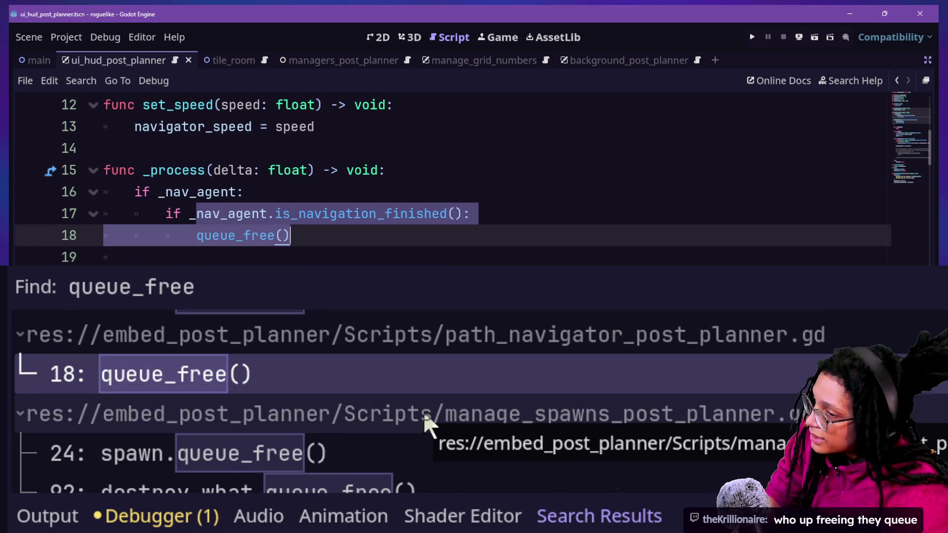
{"action": "scroll", "coordinate": [417, 420], "scroll_direction": "down", "scroll_amount": 1}
{"action": "left_click", "coordinate": [401, 430]}
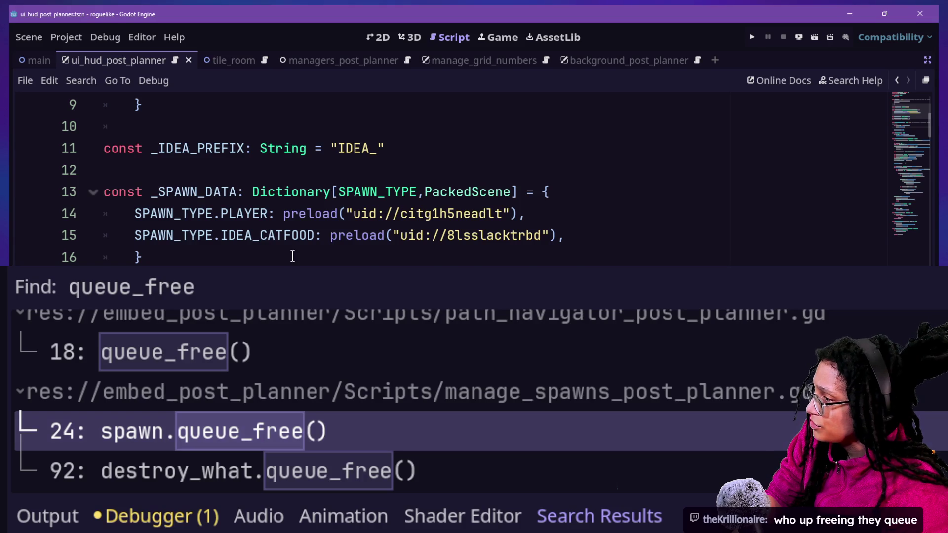
{"action": "scroll", "coordinate": [293, 256], "scroll_direction": "down", "scroll_amount": 1}
{"action": "scroll", "coordinate": [294, 260], "scroll_direction": "down", "scroll_amount": 3}
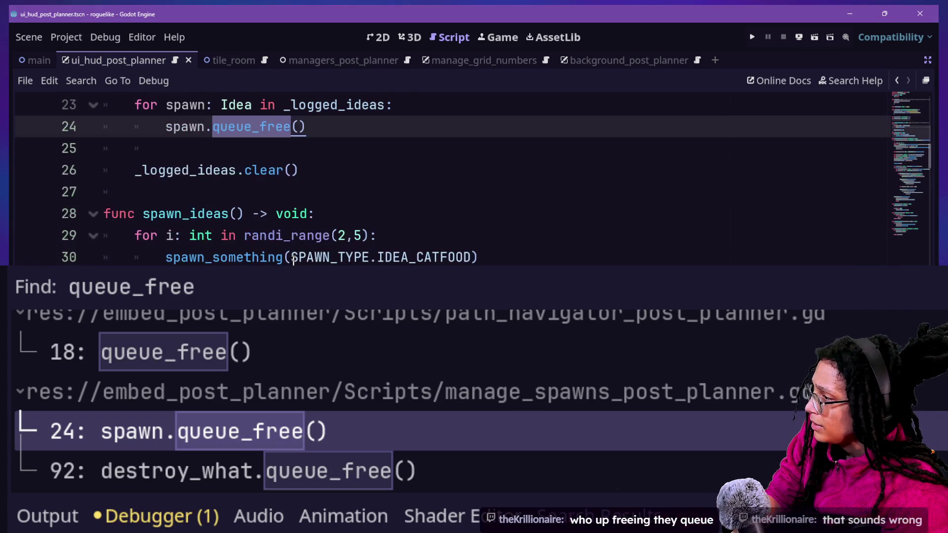
{"action": "scroll", "coordinate": [294, 261], "scroll_direction": "up", "scroll_amount": 1}
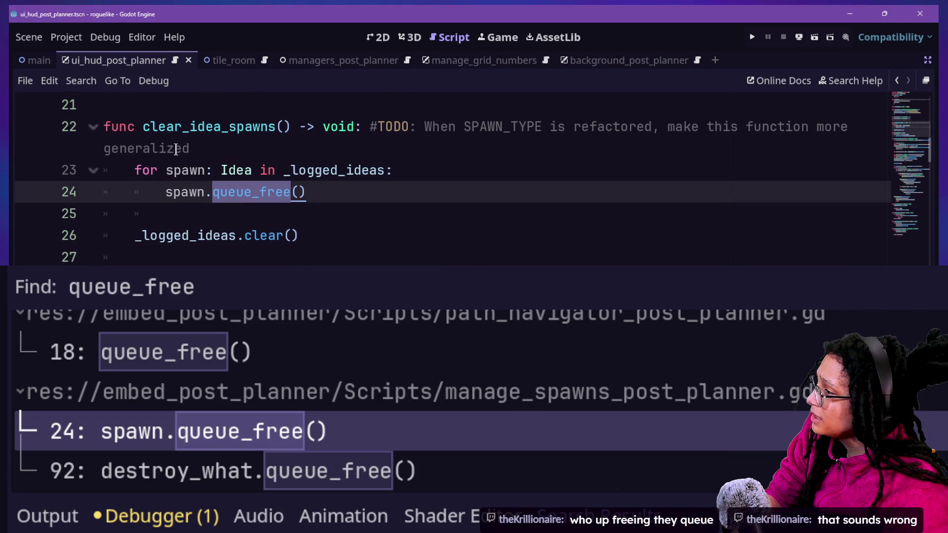
{"action": "left_click_drag", "start_coordinate": [171, 120], "coordinate": [306, 192]}
{"action": "left_click", "coordinate": [338, 213]}
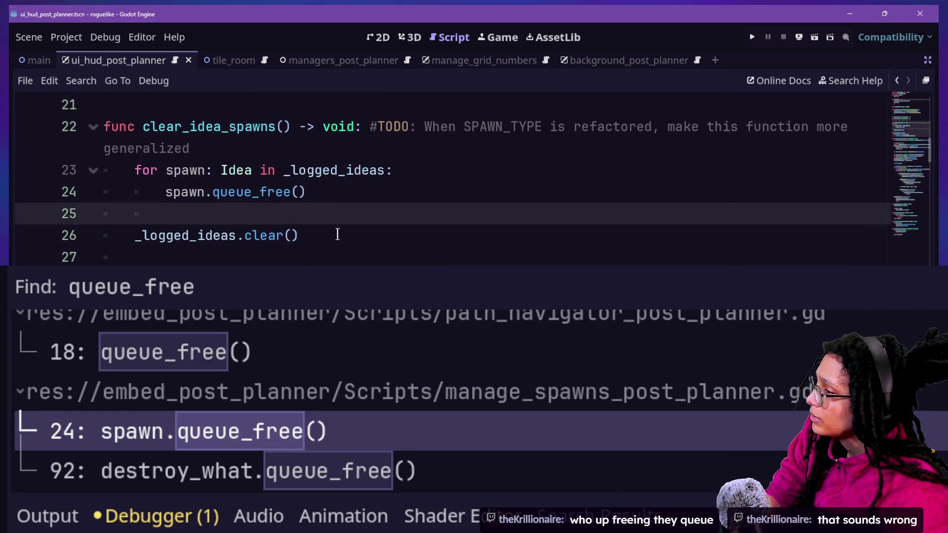
{"action": "left_click", "coordinate": [338, 235]}
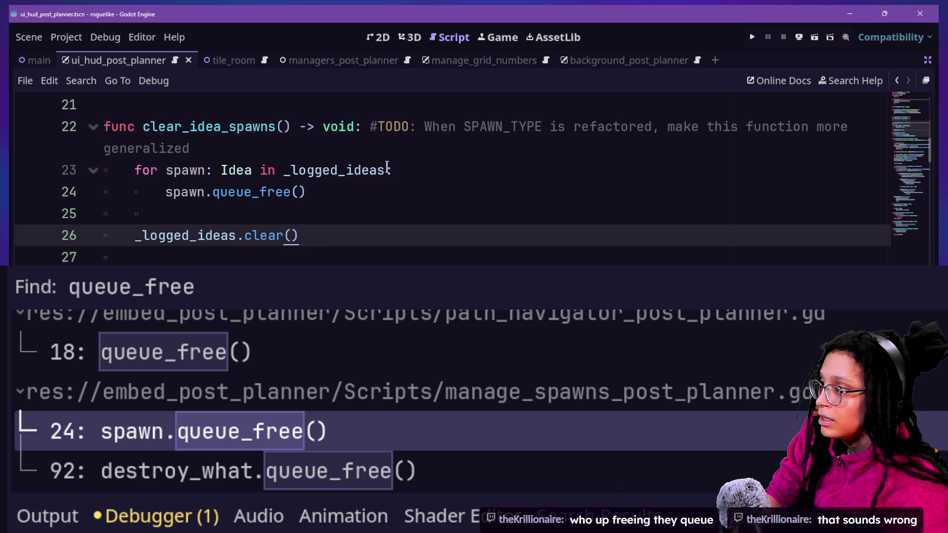
{"action": "mouse_move", "coordinate": [423, 127]}
{"action": "left_mouse_down"}
{"action": "mouse_move", "coordinate": [494, 148]}
{"action": "mouse_move", "coordinate": [677, 131]}
{"action": "mouse_move", "coordinate": [867, 140]}
{"action": "left_mouse_up"}
{"action": "left_click", "coordinate": [310, 141]}
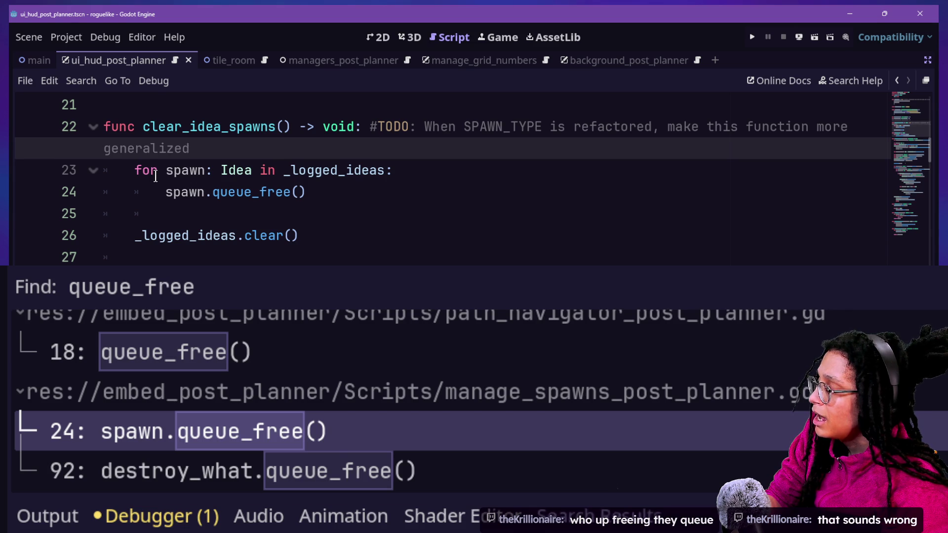
{"action": "left_click_drag", "start_coordinate": [142, 119], "coordinate": [292, 130]}
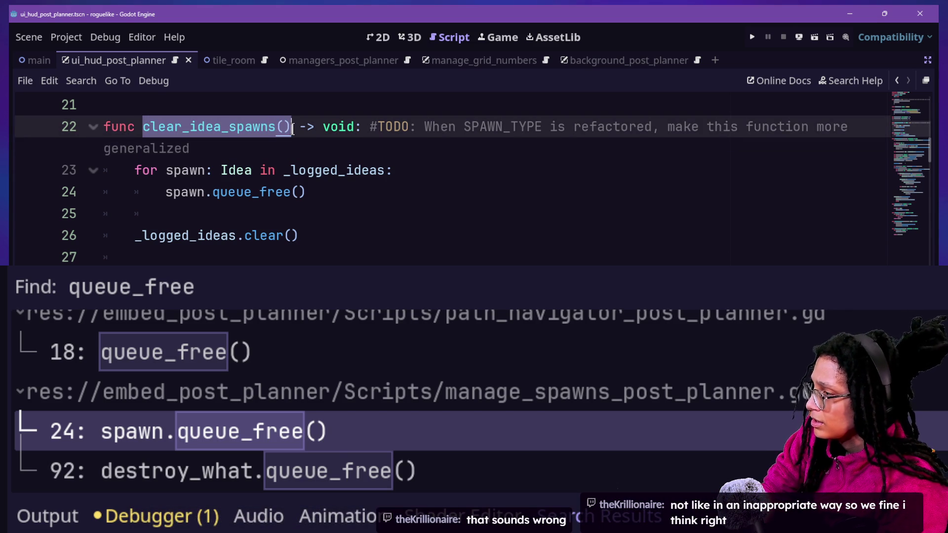
Step: Undo the accidental duplicate, search the project for clear_idea_spawns(), and open the line-93 result
{"action": "key", "text": "ctrl+shift+d"}
{"action": "key", "text": "ctrl+z"}
{"action": "key", "text": "ctrl+shift+f"}
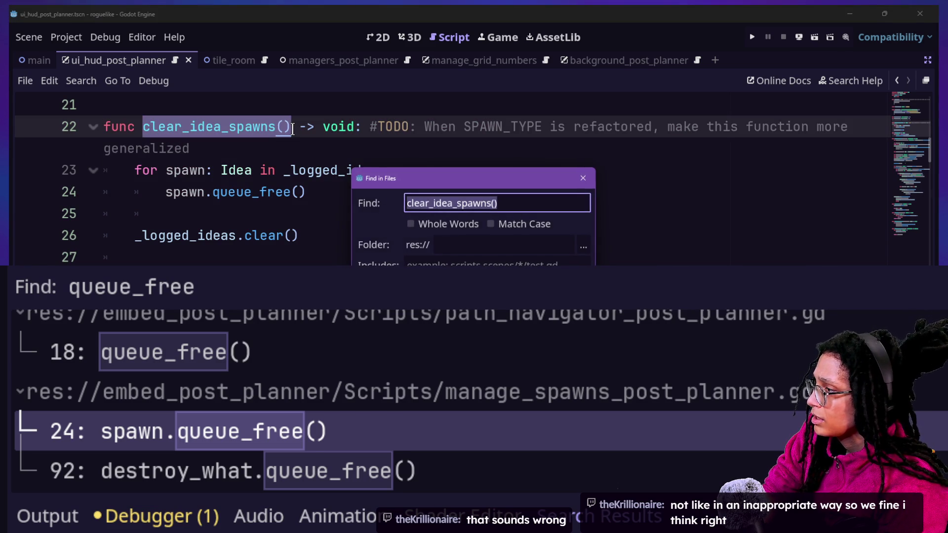
{"action": "key", "text": "Return"}
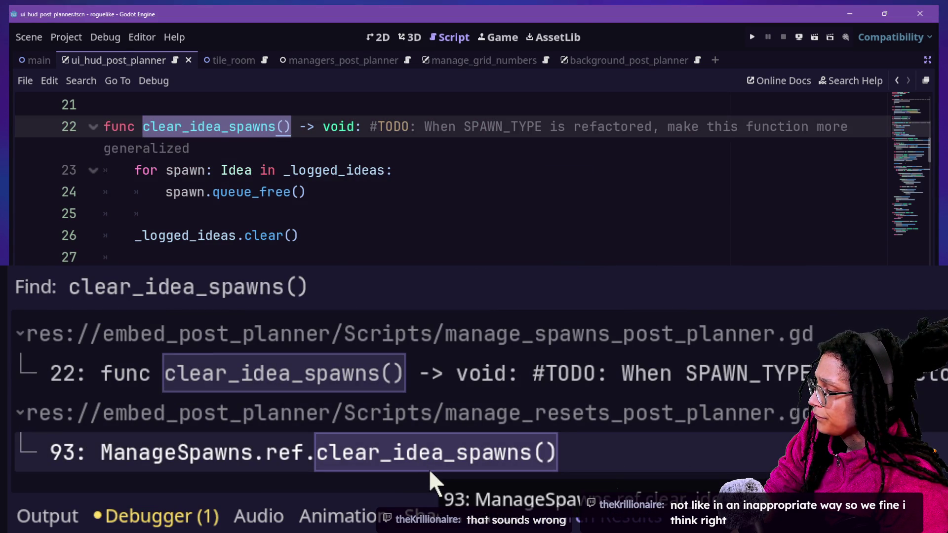
{"action": "left_click", "coordinate": [430, 471]}
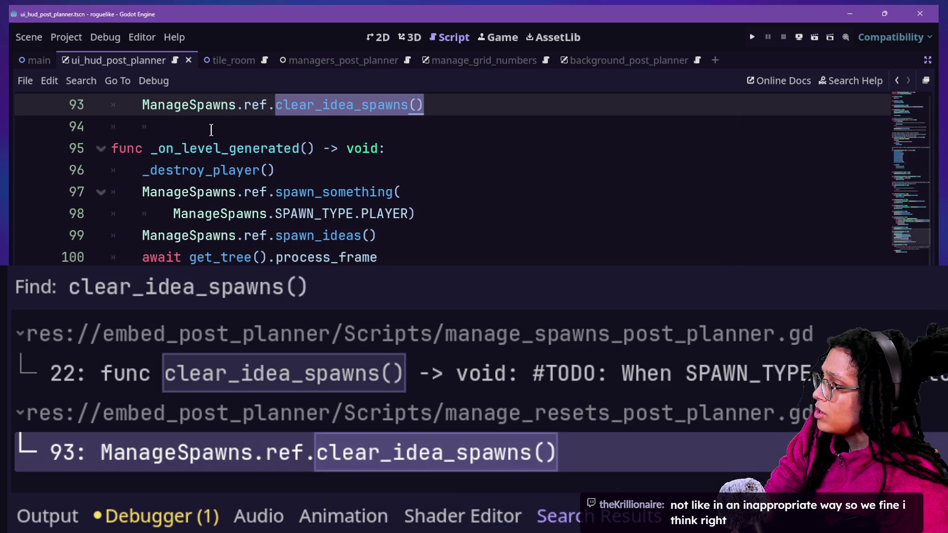
Step: Review lines 92–95 of _clear_spawn_data, including the ManageSpawns reference on line 93
{"action": "scroll", "coordinate": [211, 130], "scroll_direction": "up", "scroll_amount": 2}
{"action": "scroll", "coordinate": [239, 205], "scroll_direction": "down", "scroll_amount": 1}
{"action": "mouse_move", "coordinate": [186, 143]}
{"action": "left_mouse_down"}
{"action": "mouse_move", "coordinate": [425, 171]}
{"action": "mouse_move", "coordinate": [212, 170]}
{"action": "left_mouse_up"}
{"action": "left_click", "coordinate": [443, 174]}
{"action": "left_click", "coordinate": [213, 171]}
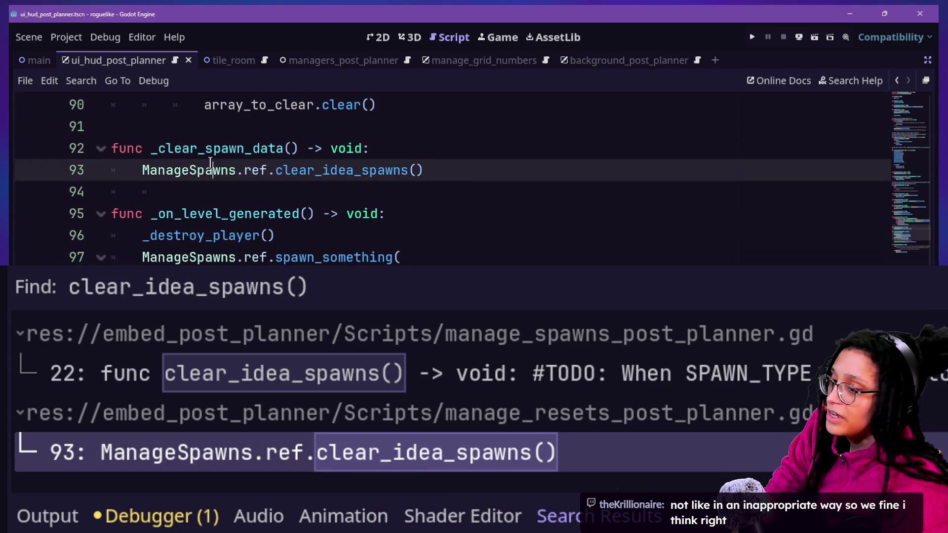
{"action": "left_click_drag", "start_coordinate": [159, 143], "coordinate": [386, 170]}
{"action": "left_click", "coordinate": [386, 170]}
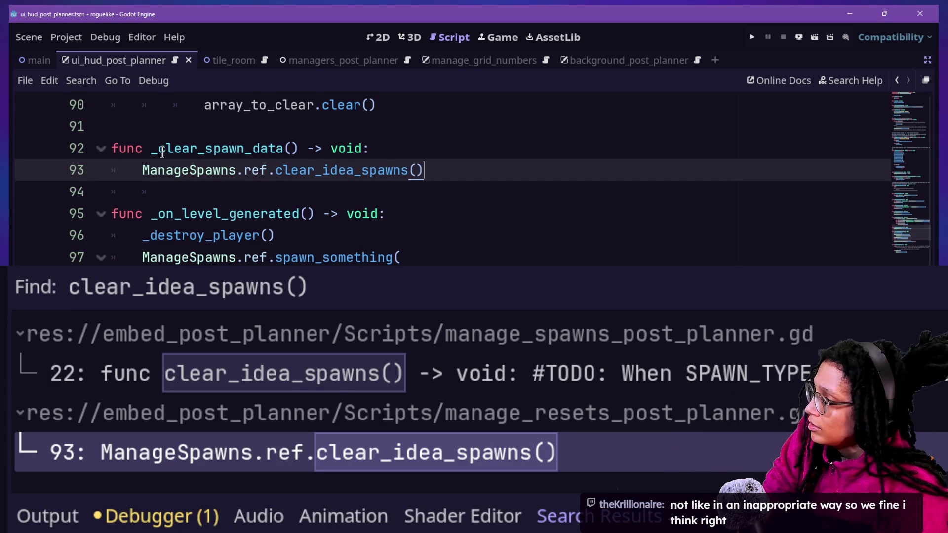
{"action": "left_click_drag", "start_coordinate": [139, 171], "coordinate": [511, 207]}
{"action": "left_click", "coordinate": [511, 207]}
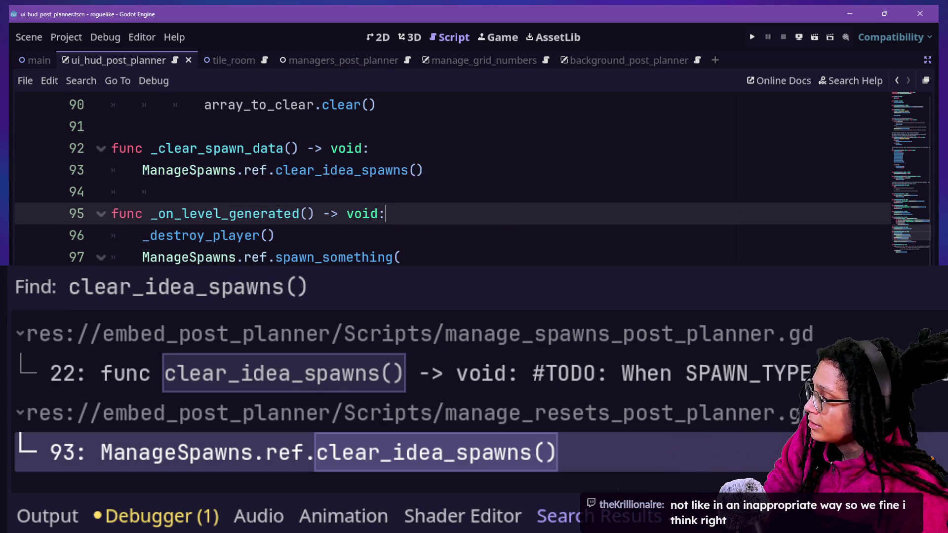
Step: Jump back to the clear_idea_spawns definition at line 22 and fold then unfold its body
{"action": "left_click", "coordinate": [523, 355]}
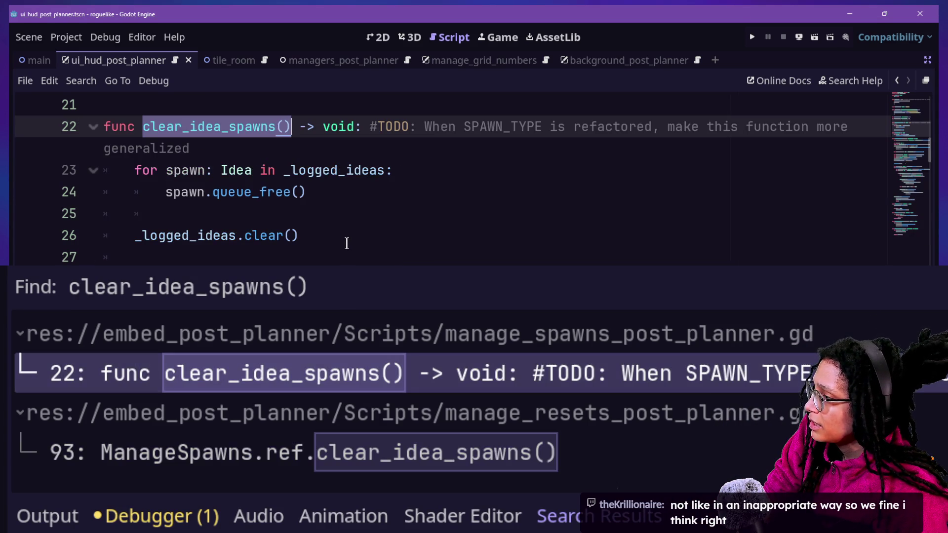
{"action": "left_click", "coordinate": [163, 129]}
{"action": "left_click", "coordinate": [93, 126]}
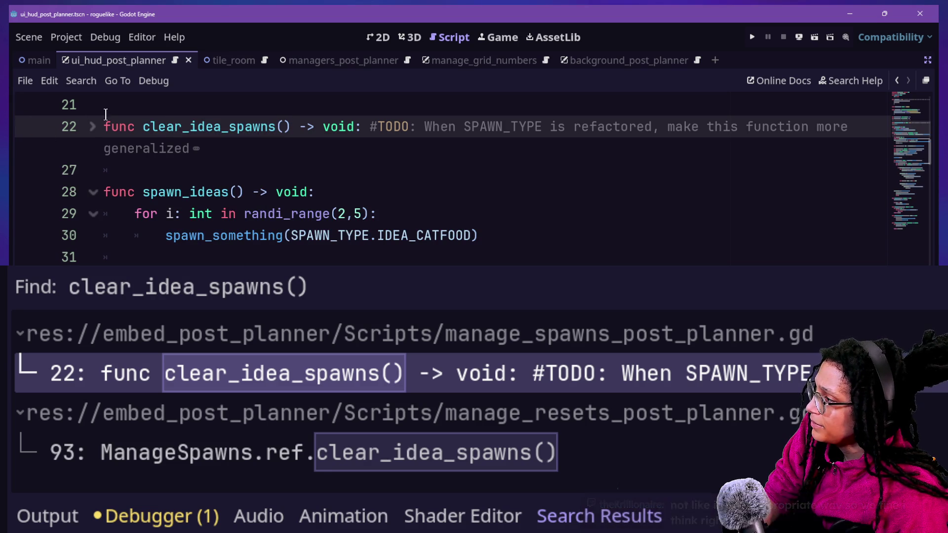
{"action": "left_click", "coordinate": [93, 127]}
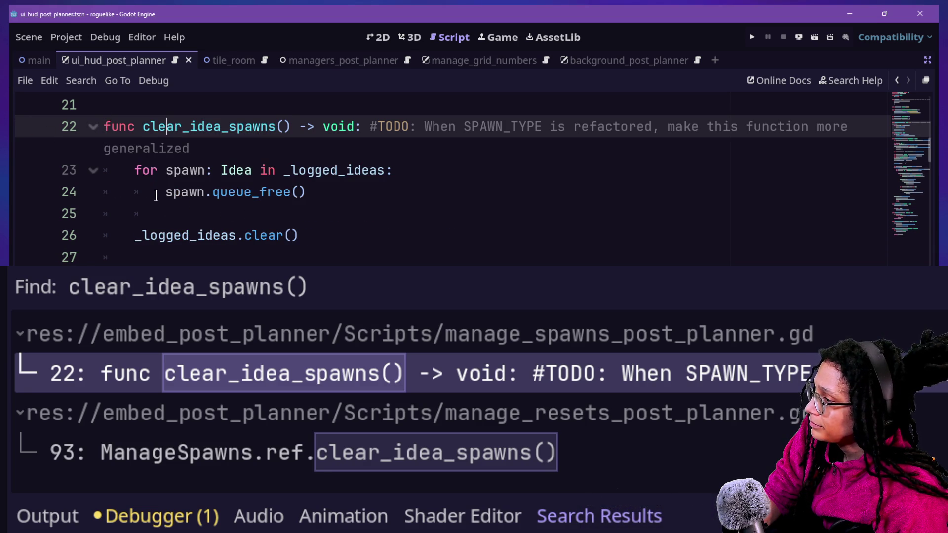
Step: Repeatedly highlight lines 24–26 to review the loop and the _logged_ideas.clear() call
{"action": "left_click_drag", "start_coordinate": [132, 238], "coordinate": [315, 239]}
{"action": "left_click", "coordinate": [315, 239]}
{"action": "left_click", "coordinate": [164, 192], "text": "shift"}
{"action": "left_click_drag", "start_coordinate": [132, 236], "coordinate": [315, 239]}
{"action": "left_click", "coordinate": [316, 239]}
{"action": "left_click", "coordinate": [163, 192], "text": "shift"}
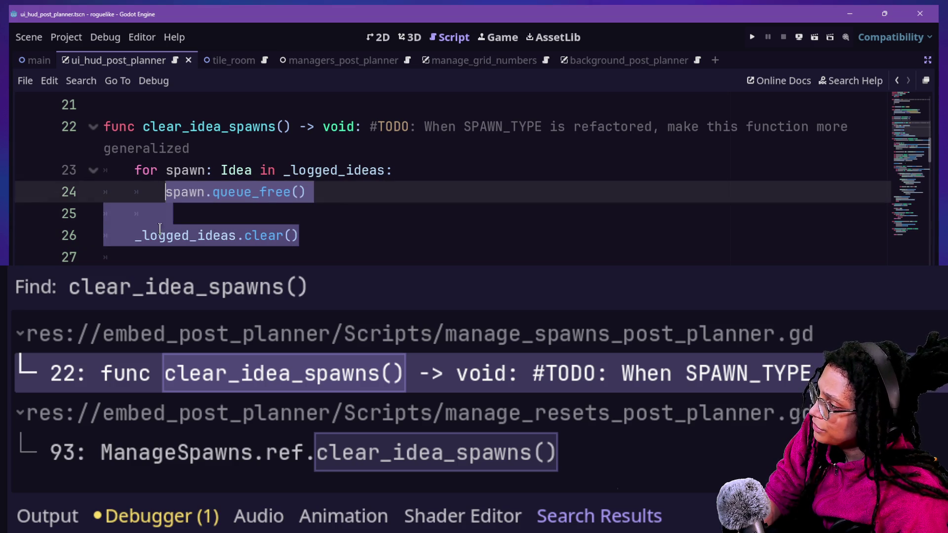
{"action": "left_click", "coordinate": [138, 236]}
{"action": "left_click", "coordinate": [300, 235]}
{"action": "mouse_move", "coordinate": [138, 236]}
{"action": "left_mouse_down"}
{"action": "mouse_move", "coordinate": [300, 235]}
{"action": "mouse_move", "coordinate": [176, 215]}
{"action": "mouse_move", "coordinate": [301, 242]}
{"action": "left_mouse_up"}
{"action": "left_click_drag", "start_coordinate": [100, 200], "coordinate": [408, 218]}
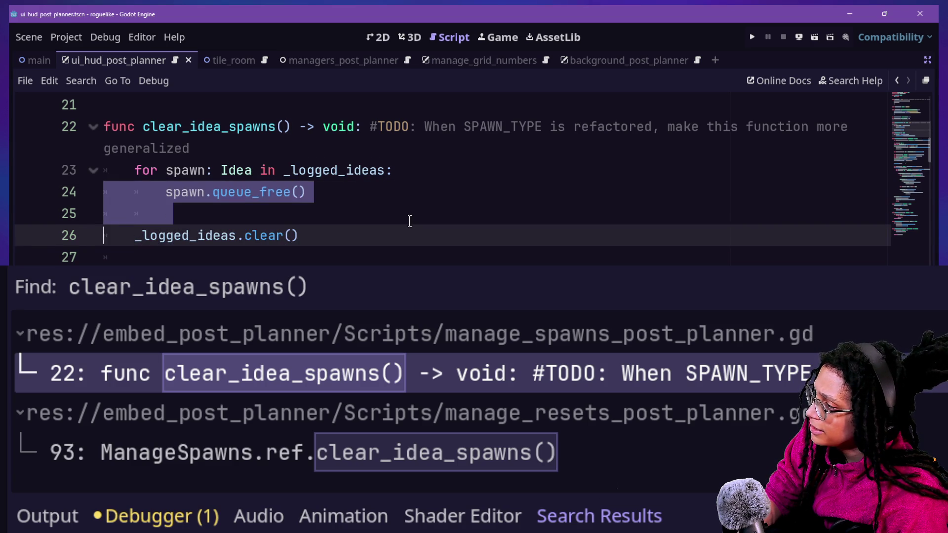
{"action": "left_click", "coordinate": [409, 220]}
{"action": "left_click_drag", "start_coordinate": [336, 247], "coordinate": [106, 235]}
{"action": "left_click", "coordinate": [300, 236]}
{"action": "left_click", "coordinate": [181, 252]}
{"action": "left_click_drag", "start_coordinate": [300, 236], "coordinate": [127, 232]}
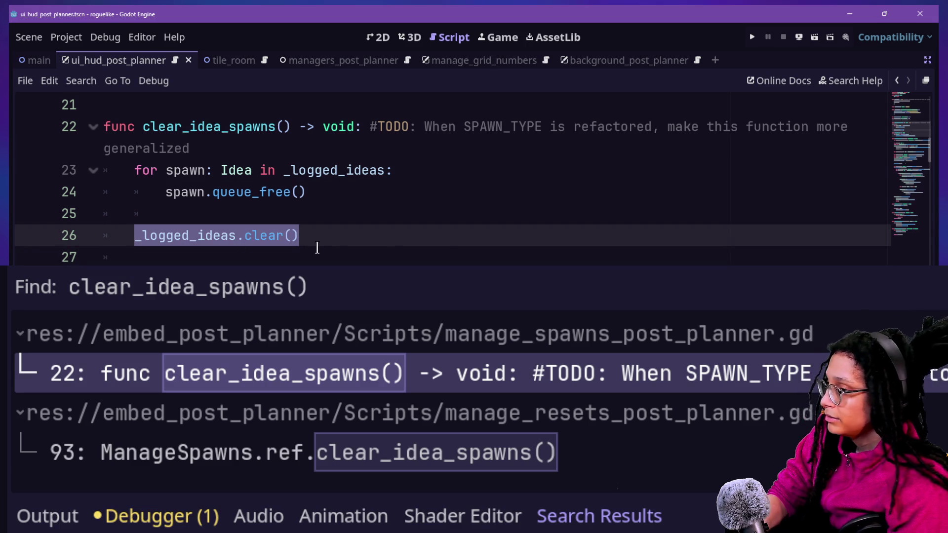
{"action": "key", "text": "super+Tab"}
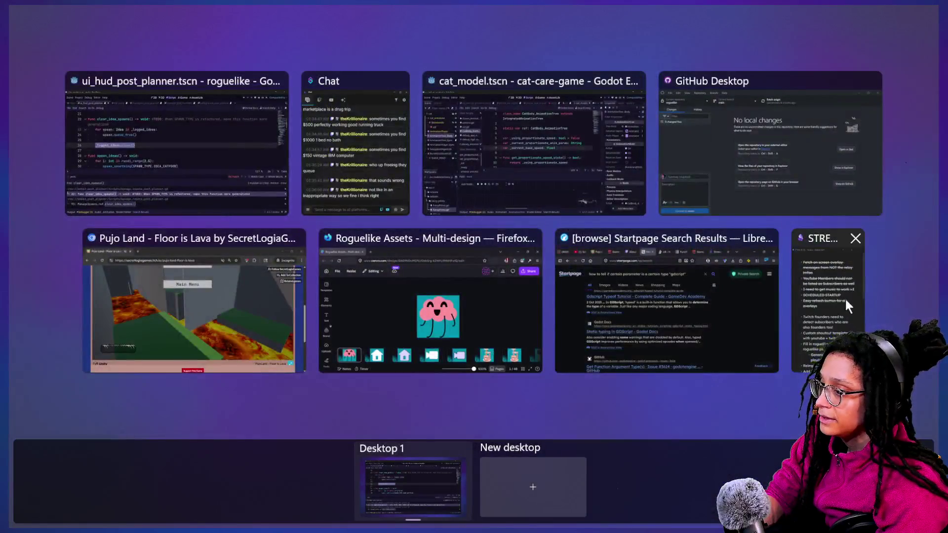
Step: Switch to Obsidian and create a new note, keeping the title Untitled
{"action": "left_click", "coordinate": [843, 299]}
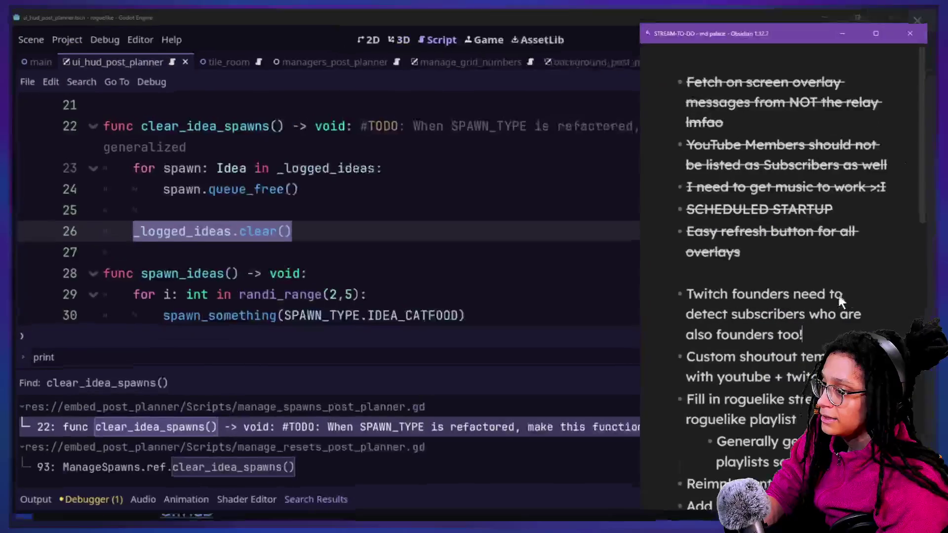
{"action": "key", "text": "ctrl+n"}
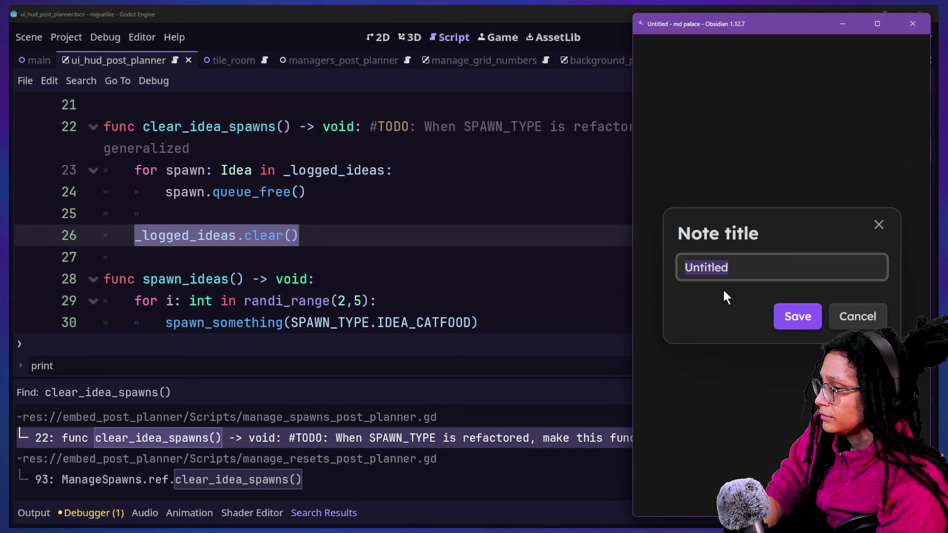
{"action": "key", "text": "Return"}
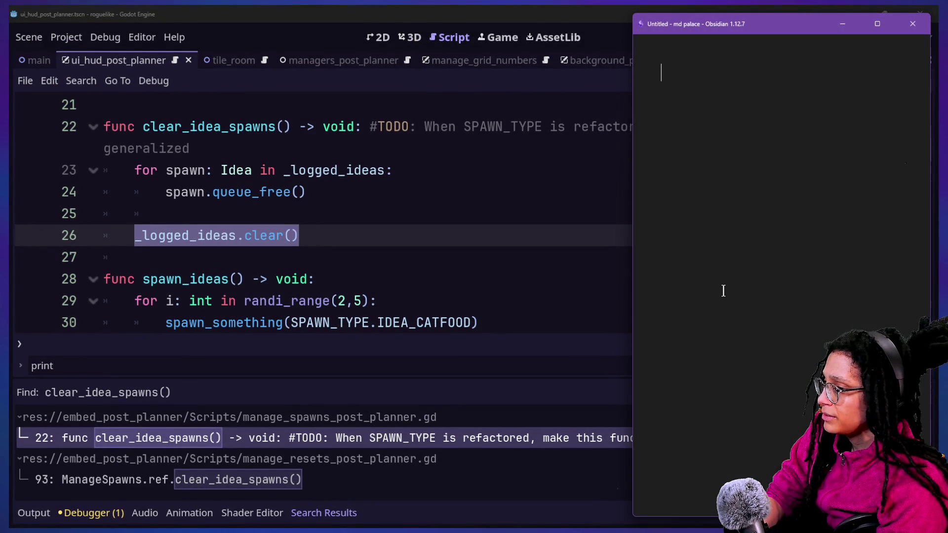
Step: Type the note item 'Remove spawn/idea from logged_ideas', fixing typos along the way
{"action": "type", "text": ")"}
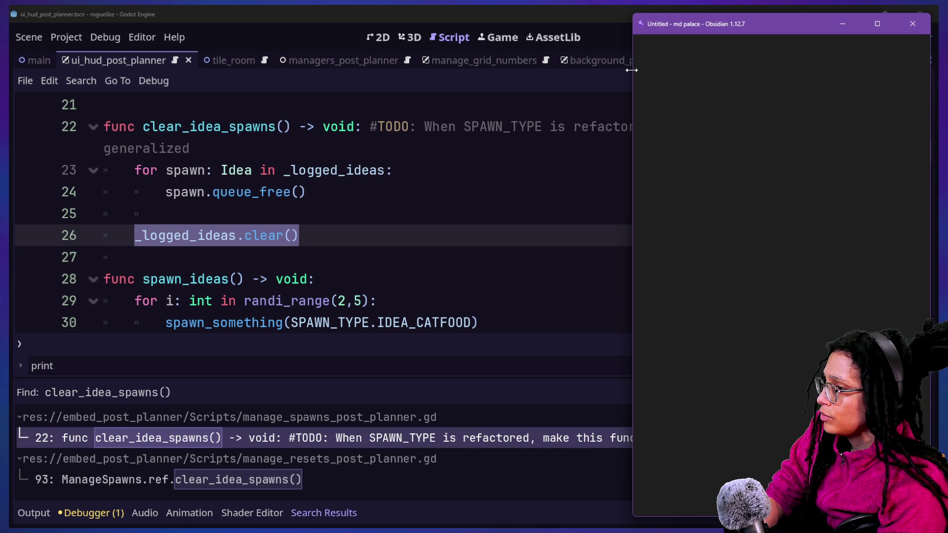
{"action": "type", "text": "."}
{"action": "type", "text": "e f"}
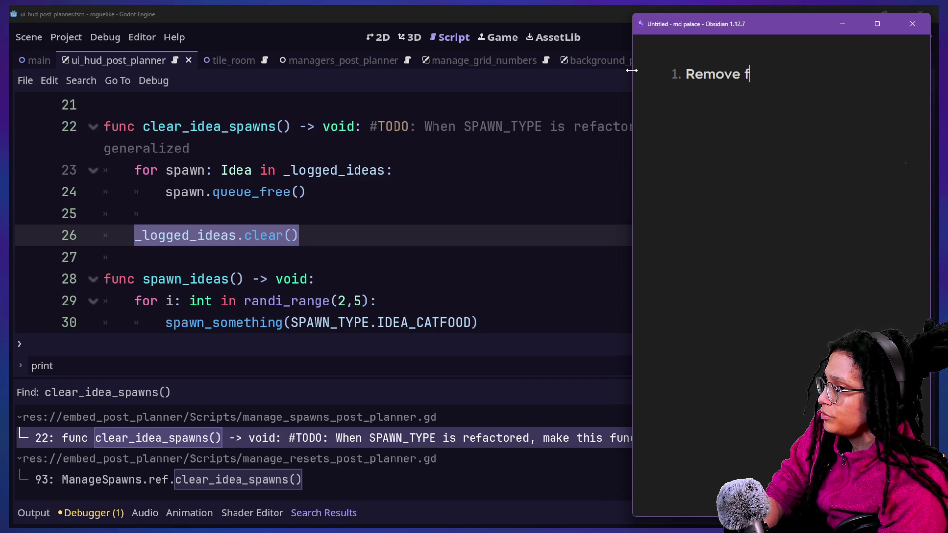
{"action": "key", "text": "BackSpace"}
{"action": "type", "text": "spaw"}
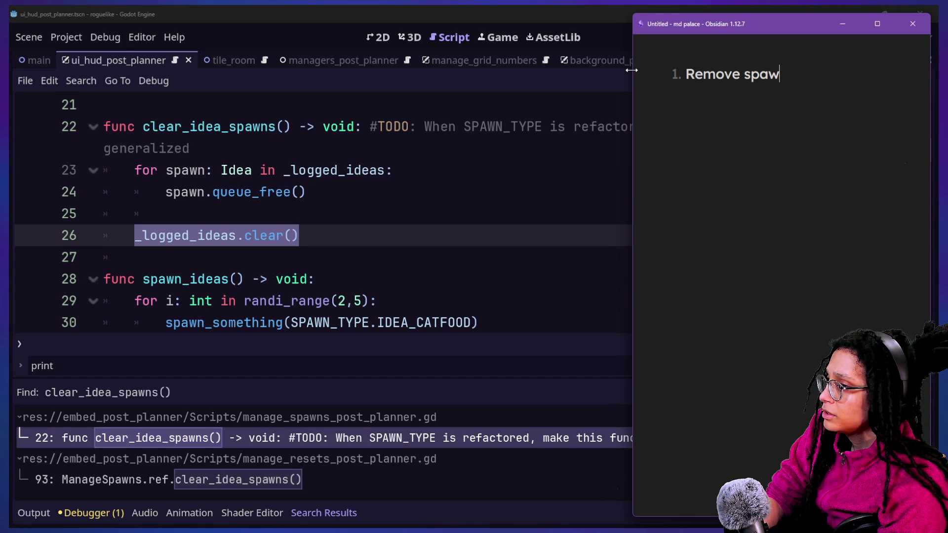
{"action": "key", "text": "BackSpace"}
{"action": "key", "text": "BackSpace"}
{"action": "type", "text": "awn/"}
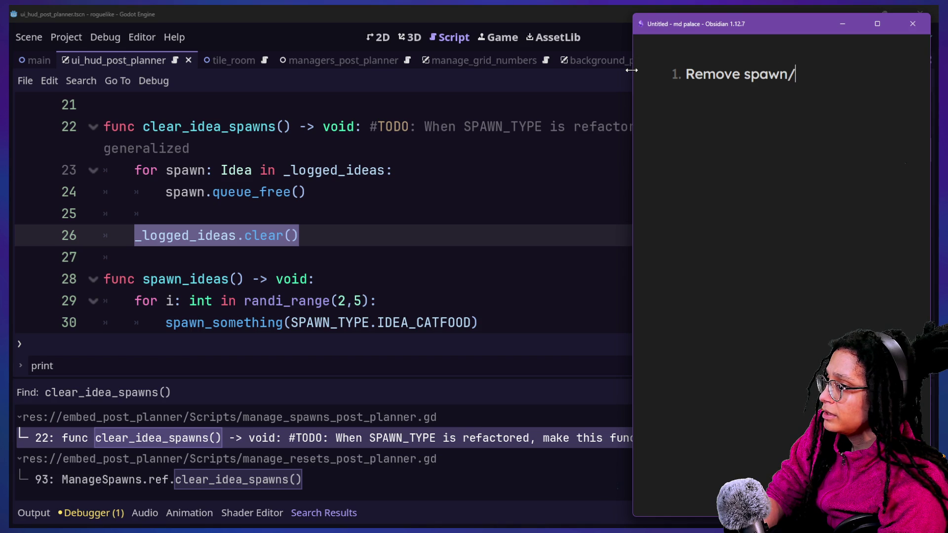
{"action": "type", "text": "idea from l"}
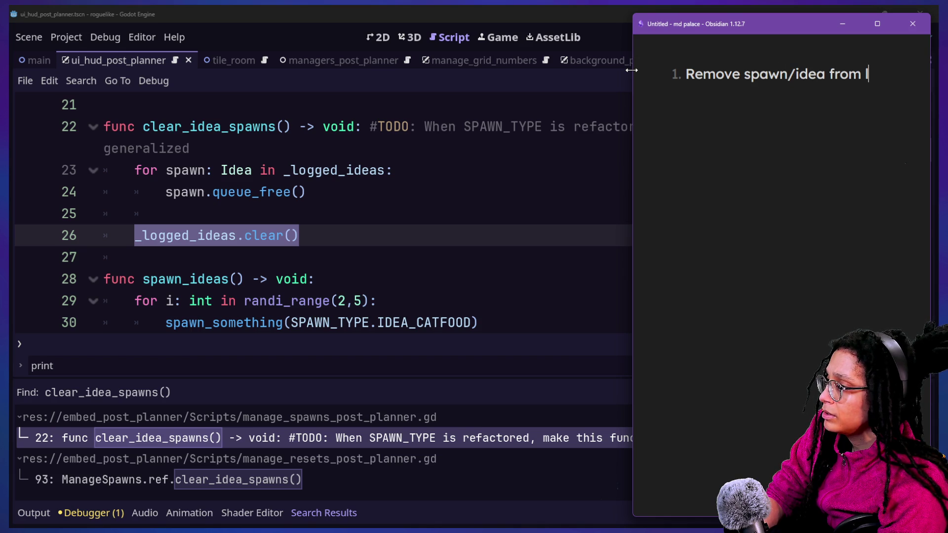
{"action": "type", "text": "ogged_ideas"}
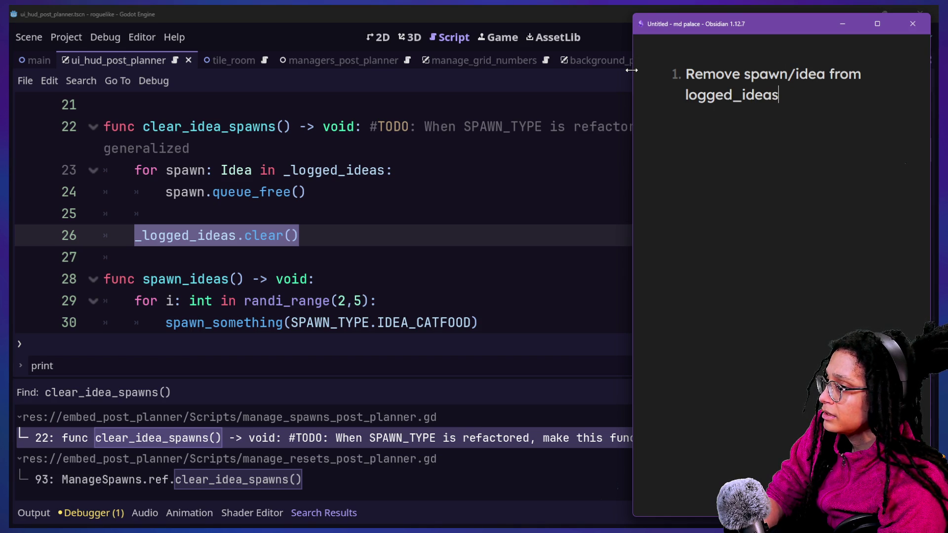
Step: Prefix an underscore to make '_logged_ideas' and append 'on manage_spawns'
{"action": "left_click", "coordinate": [686, 94]}
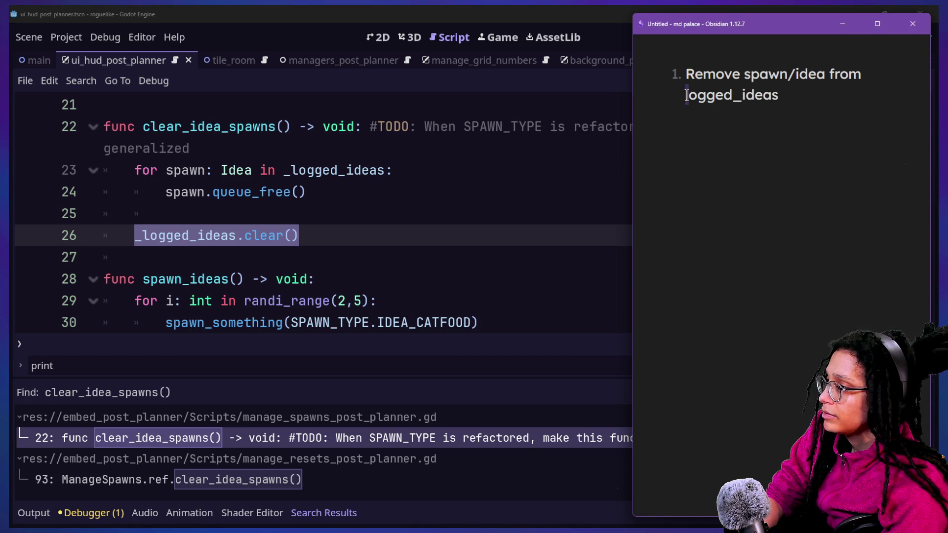
{"action": "type", "text": "_"}
{"action": "key", "text": "End"}
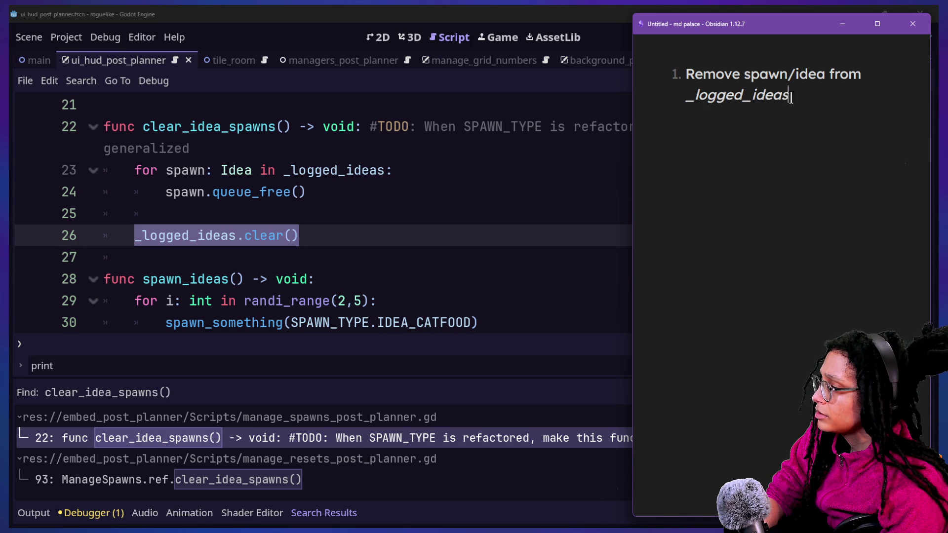
{"action": "type", "text": "on "}
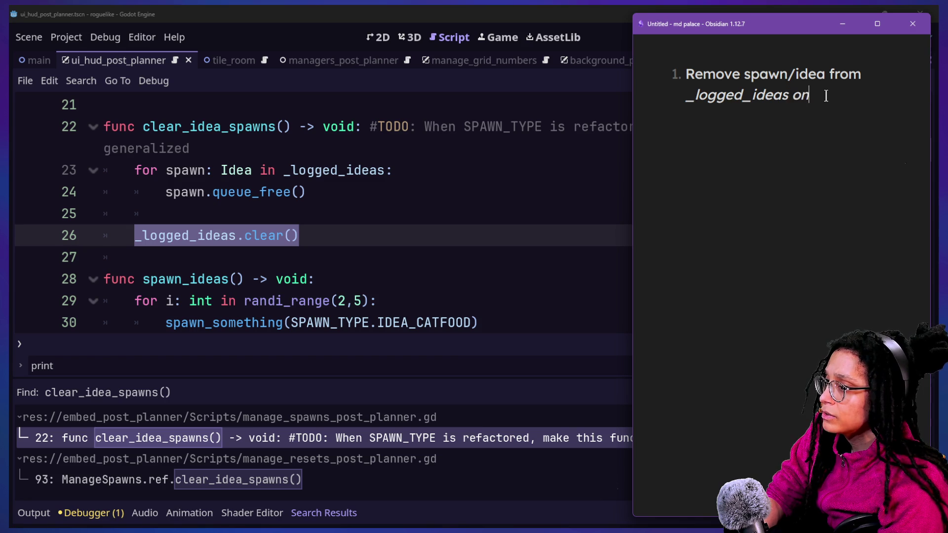
{"action": "type", "text": "manage_spawns"}
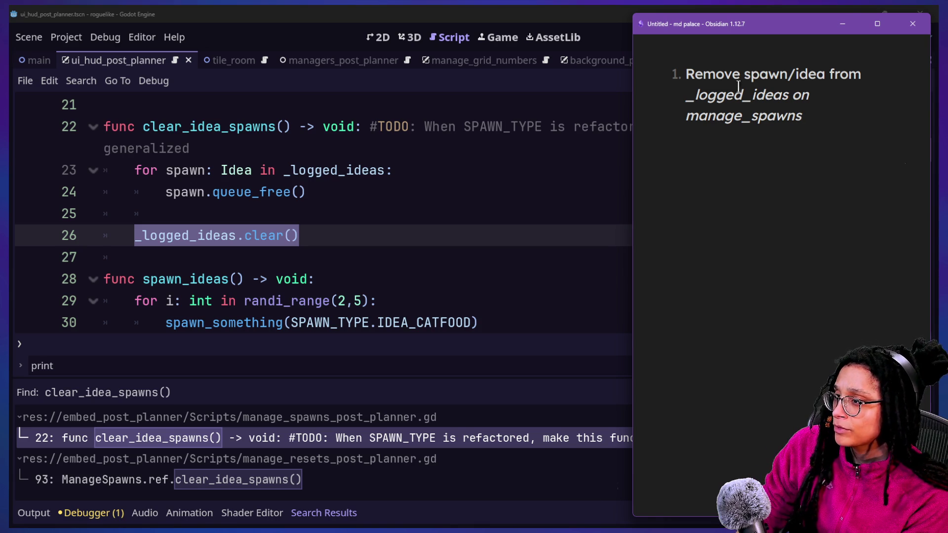
Step: Start an empty second numbered item below the 'on manage_spawns' to-do
{"action": "key", "text": "Return"}
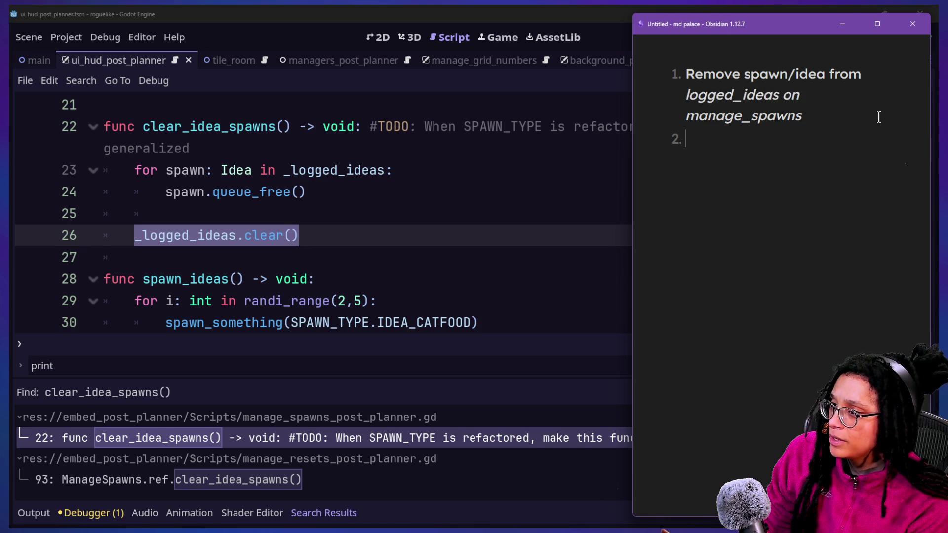
Step: Add a '# Clearing … from their cells' heading above the to-do list
{"action": "left_click", "coordinate": [688, 68]}
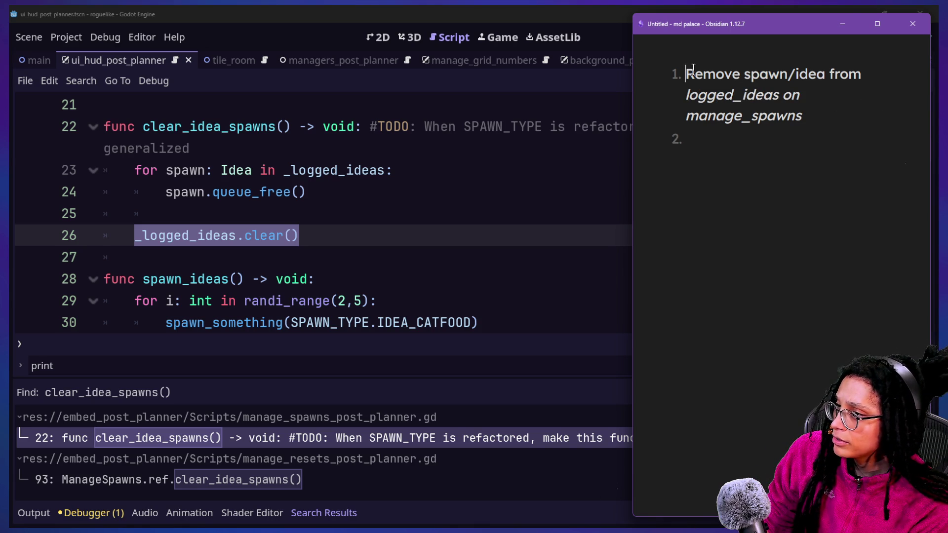
{"action": "key", "text": "Left"}
{"action": "key", "text": "Left"}
{"action": "key", "text": "Left"}
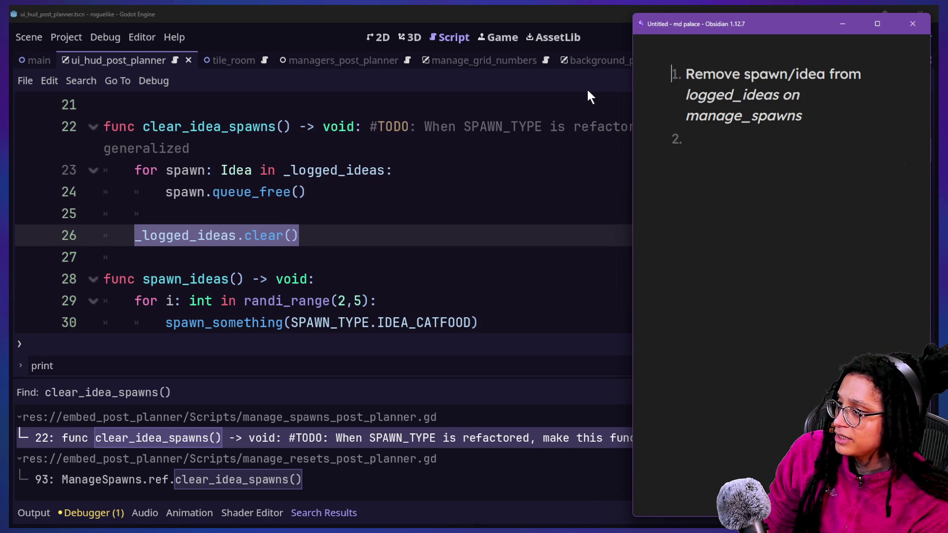
{"action": "key", "text": "Return"}
{"action": "type", "text": "# "}
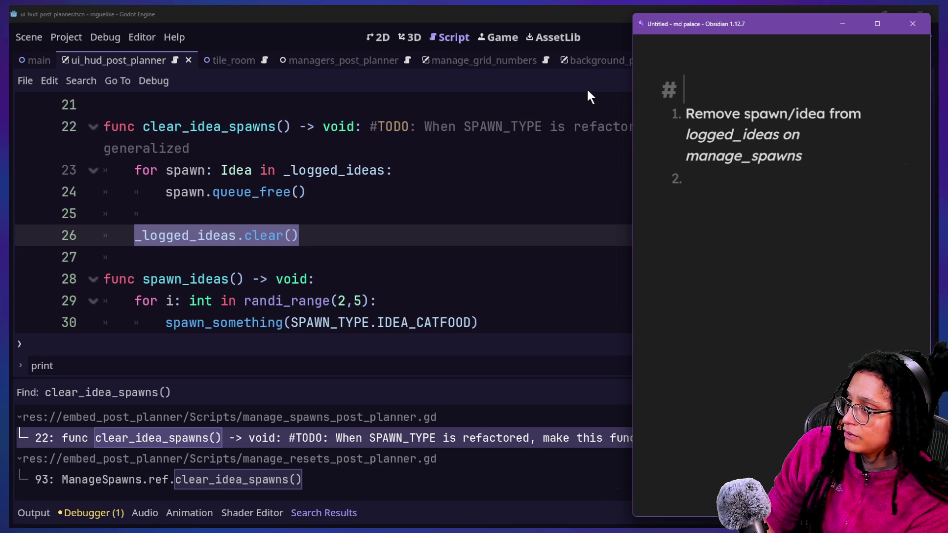
{"action": "type", "text": "Clearing"}
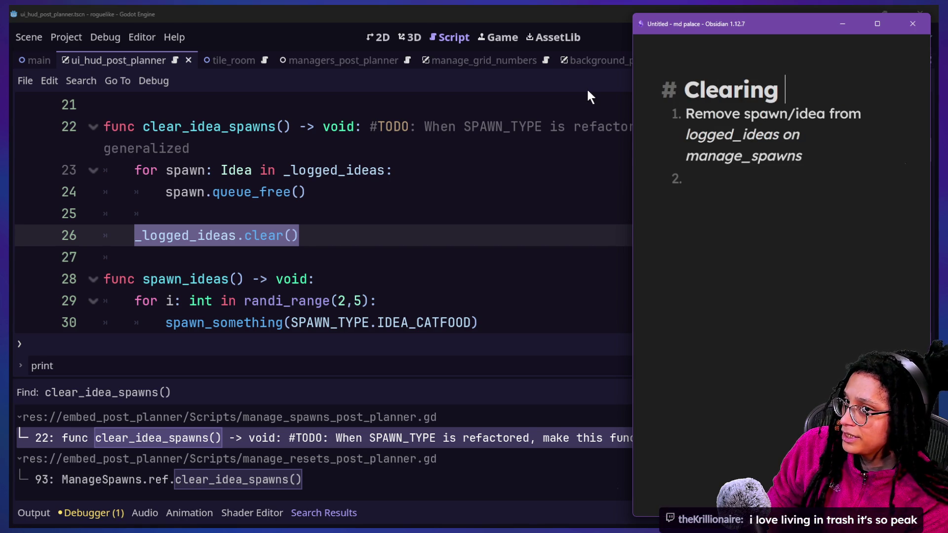
{"action": "type", "text": " spawns f"}
{"action": "type", "text": "rom"}
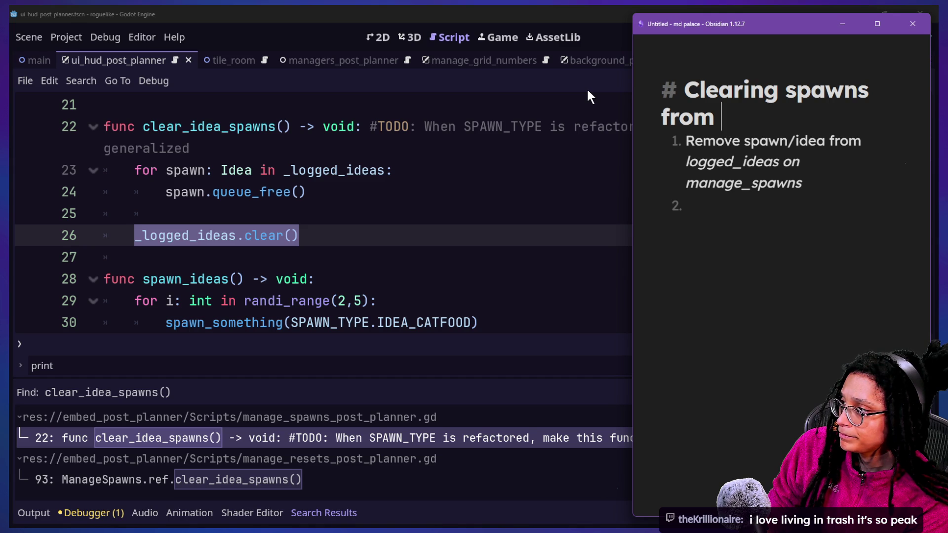
{"action": "type", "text": "their cells"}
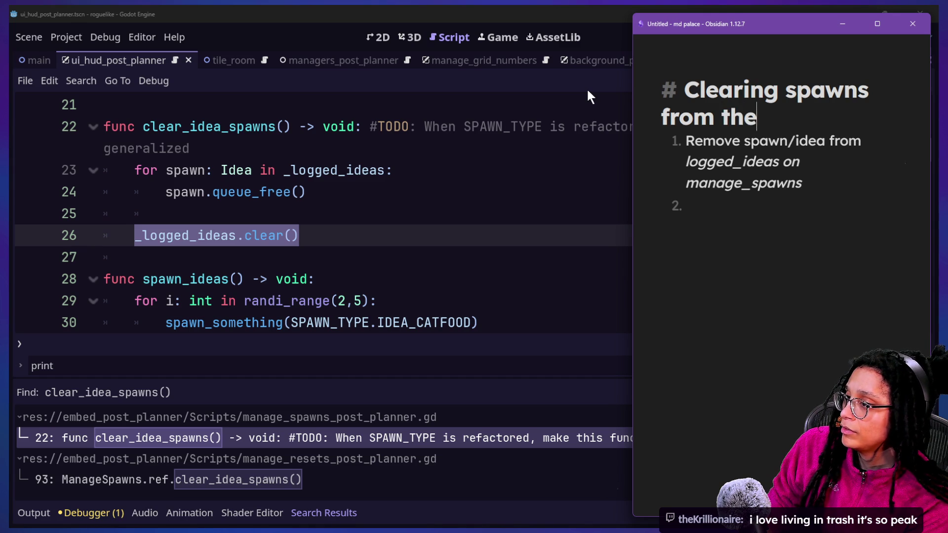
Step: Edit the heading to read 'Clearing individual and spawn from their cells'
{"action": "left_click", "coordinate": [778, 89]}
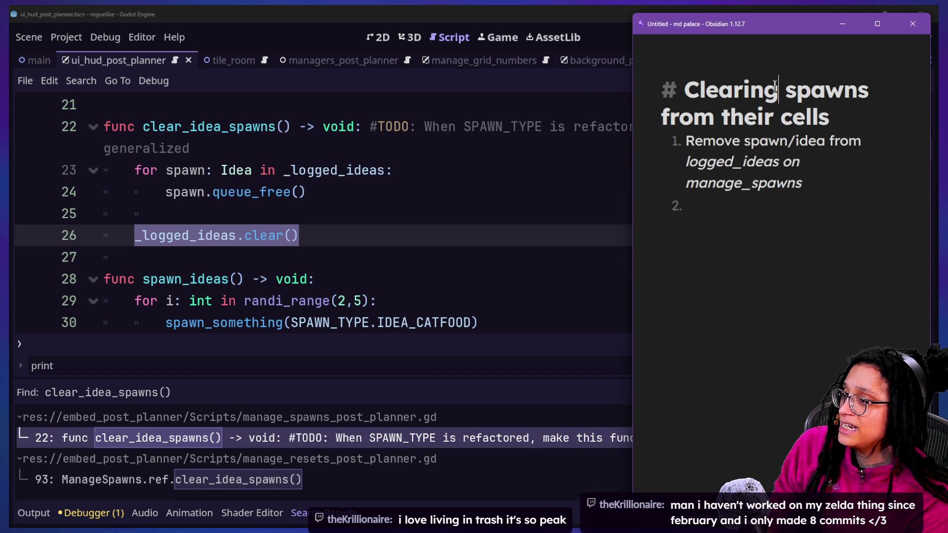
{"action": "type", "text": "individual"}
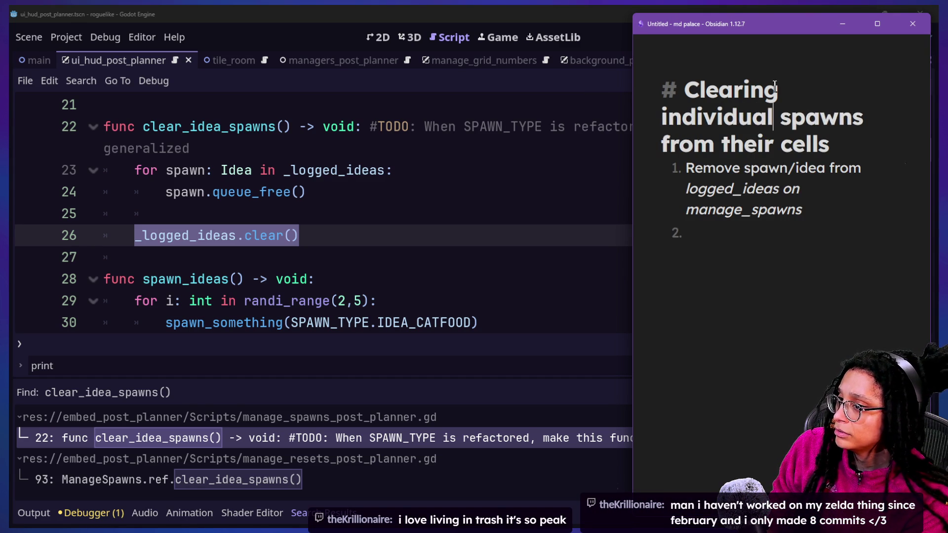
{"action": "left_click", "coordinate": [850, 145]}
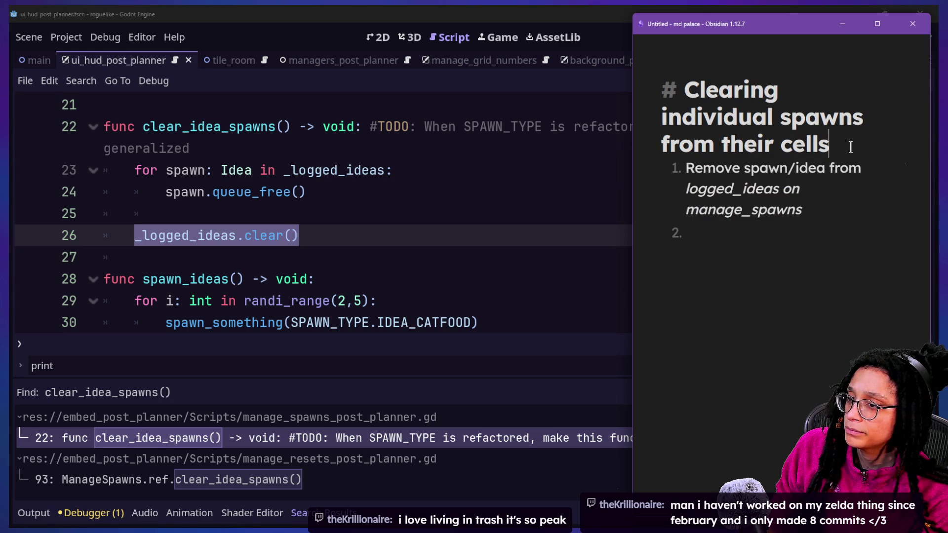
{"action": "key", "text": "Left"}
{"action": "key", "text": "Left"}
{"action": "key", "text": "Left"}
{"action": "type", "text": "and"}
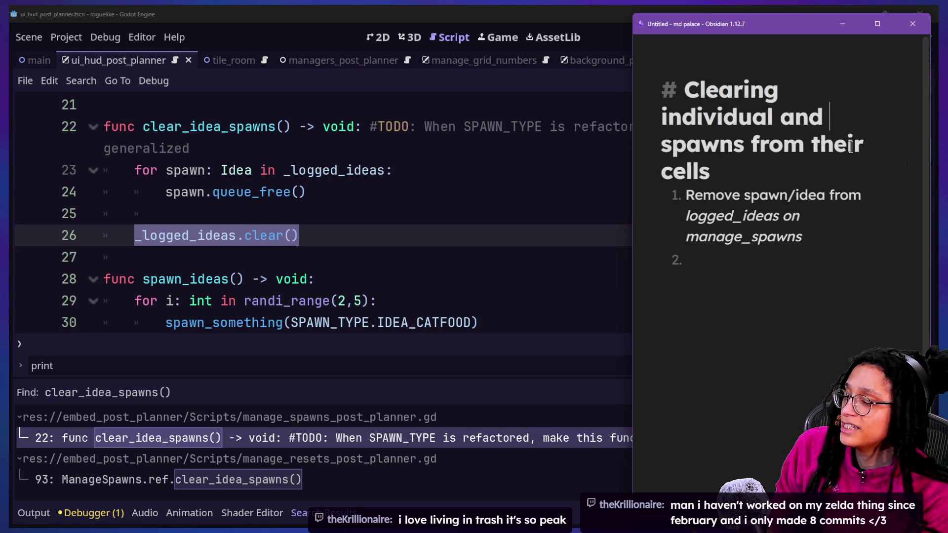
{"action": "left_click", "coordinate": [746, 151]}
{"action": "key", "text": "BackSpace"}
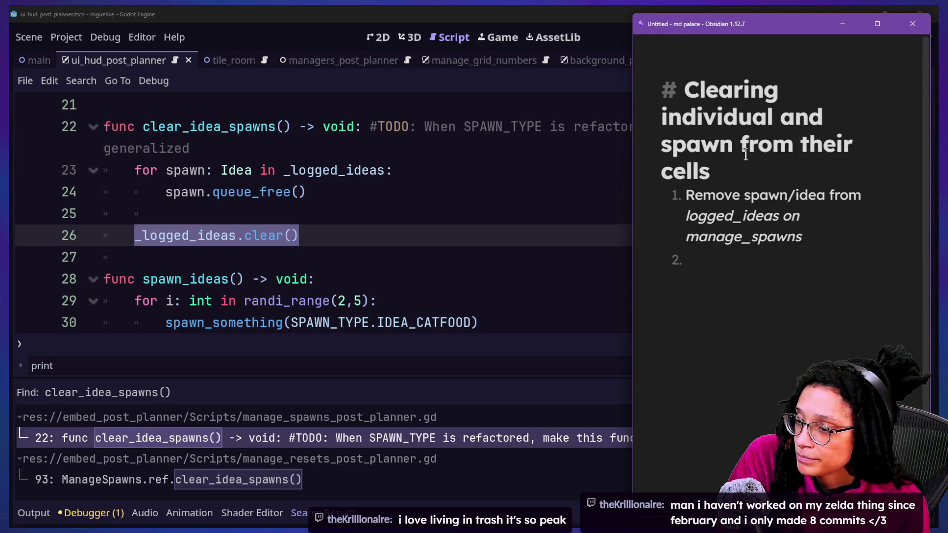
Step: Return to the Godot script and place the caret after clear() on line 26
{"action": "left_click", "coordinate": [514, 214]}
{"action": "key", "text": "Down"}
{"action": "left_click", "coordinate": [485, 220]}
{"action": "left_click", "coordinate": [493, 230]}
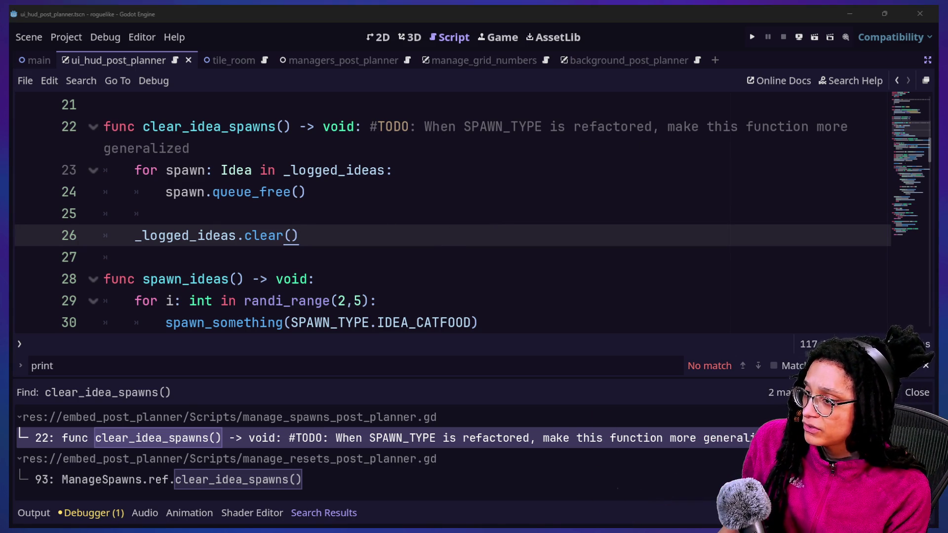
Step: Look over the queue_free loop on lines 23–26, then open the line 93 clear_idea_spawns() call
{"action": "key", "text": "Up"}
{"action": "key", "text": "Up"}
{"action": "left_click", "coordinate": [540, 233], "text": "shift"}
{"action": "left_click", "coordinate": [542, 234]}
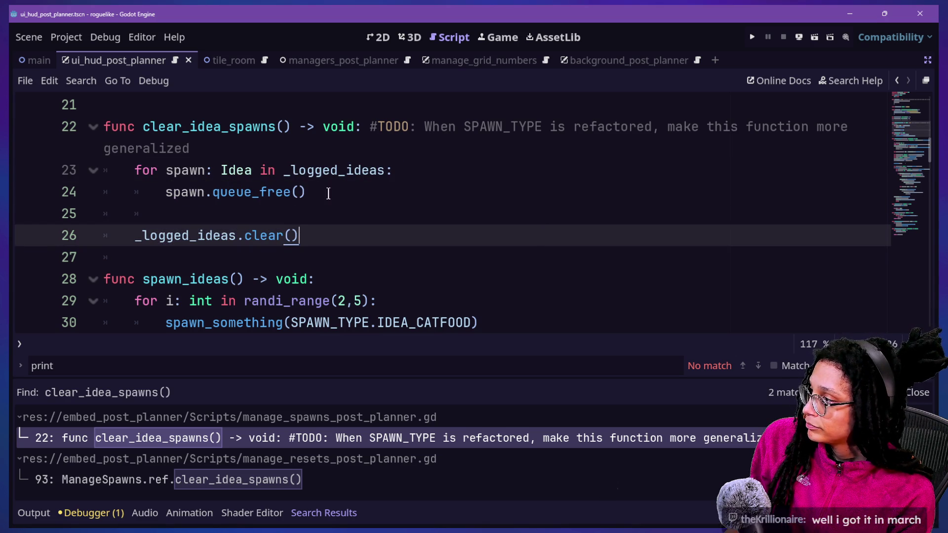
{"action": "left_click", "coordinate": [206, 192]}
{"action": "left_click", "coordinate": [262, 212]}
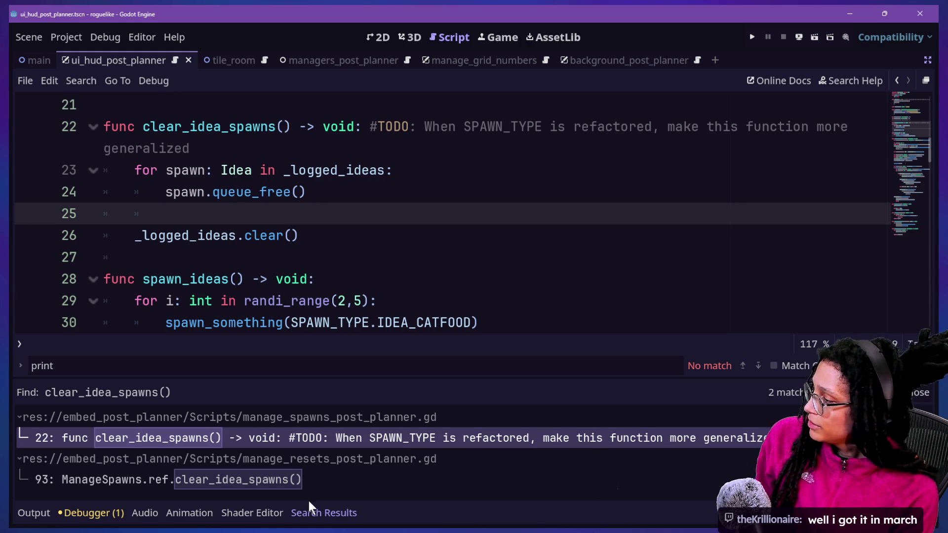
{"action": "left_click", "coordinate": [312, 480]}
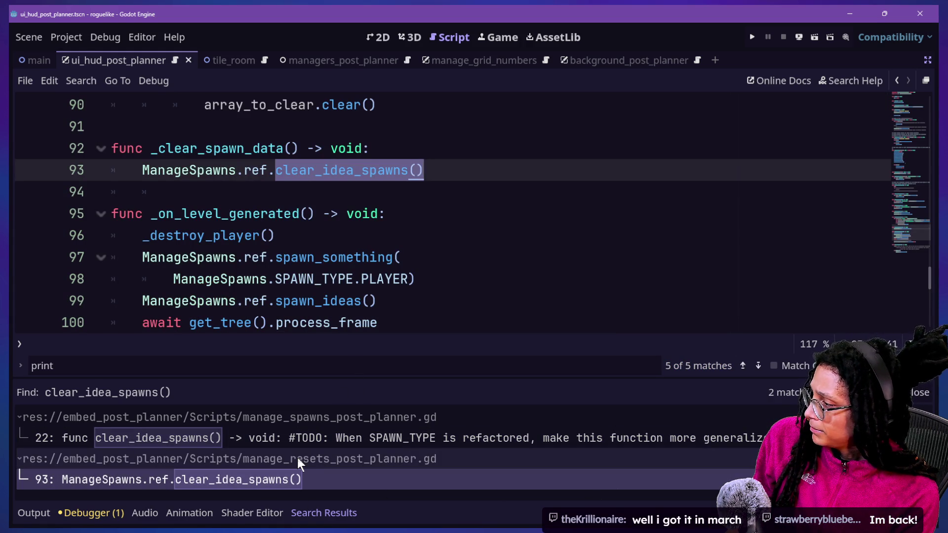
Step: Open the project-wide Find in Files dialog for a new search
{"action": "key", "text": "ctrl+shift+f"}
{"action": "type", "text": "cl"}
{"action": "key", "text": "BackSpace"}
{"action": "key", "text": "BackSpace"}
Step: Search the project for queue_free and step through hits to destroy_what.queue_free() on line 92
{"action": "type", "text": "queue_"}
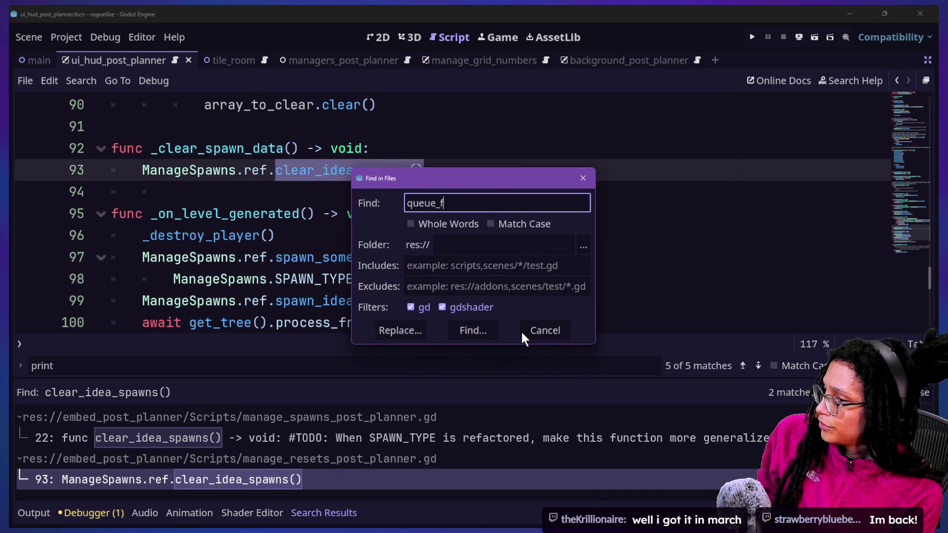
{"action": "type", "text": "free"}
{"action": "key", "text": "Return"}
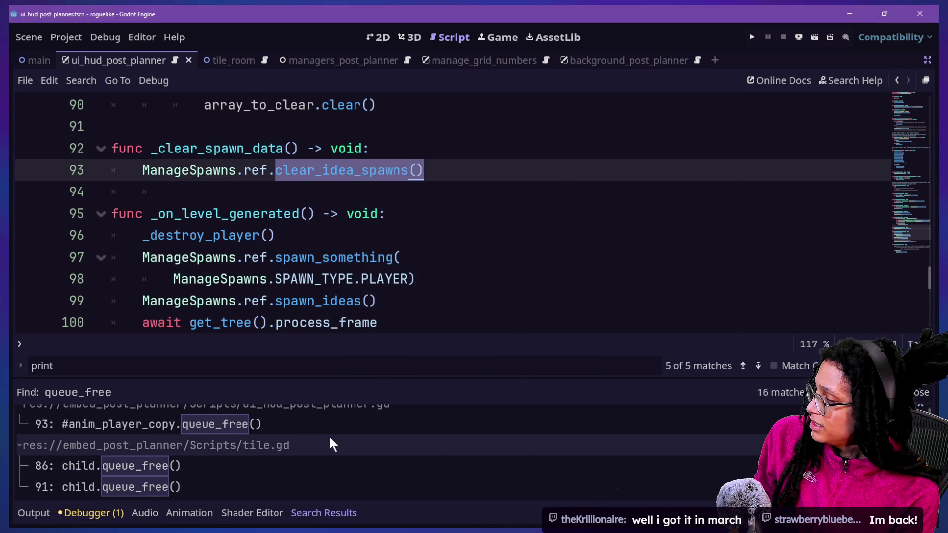
{"action": "left_click", "coordinate": [344, 457]}
{"action": "scroll", "coordinate": [344, 458], "scroll_direction": "down", "scroll_amount": 1}
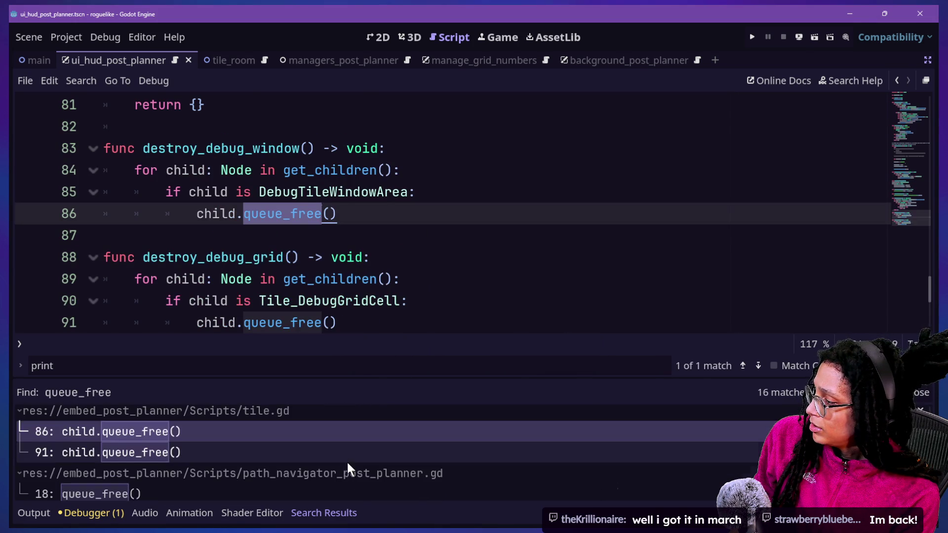
{"action": "left_click", "coordinate": [365, 494]}
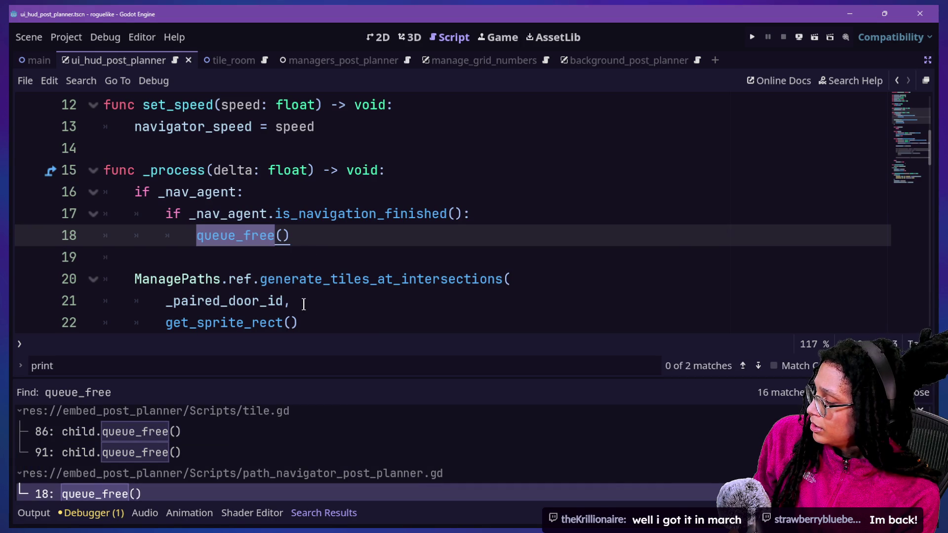
{"action": "scroll", "coordinate": [430, 475], "scroll_direction": "down", "scroll_amount": 3}
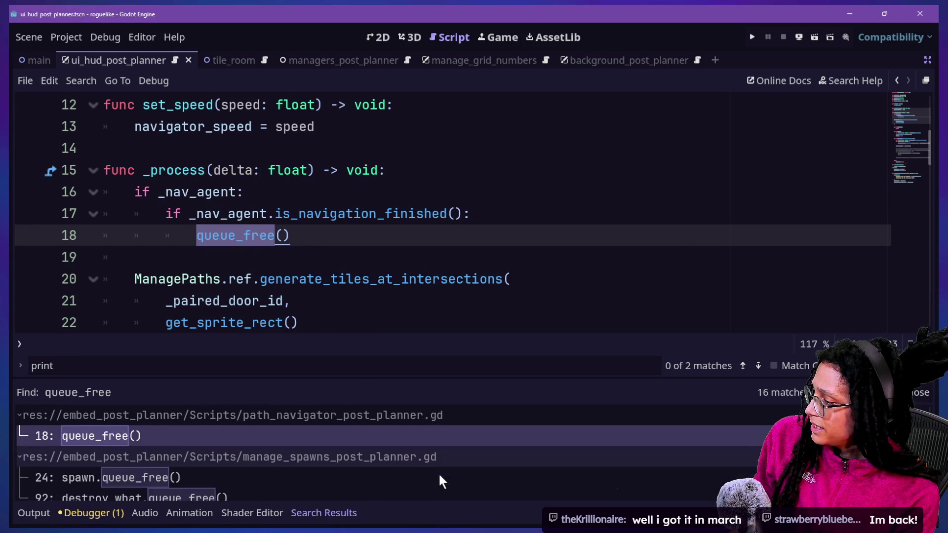
{"action": "left_click", "coordinate": [415, 472]}
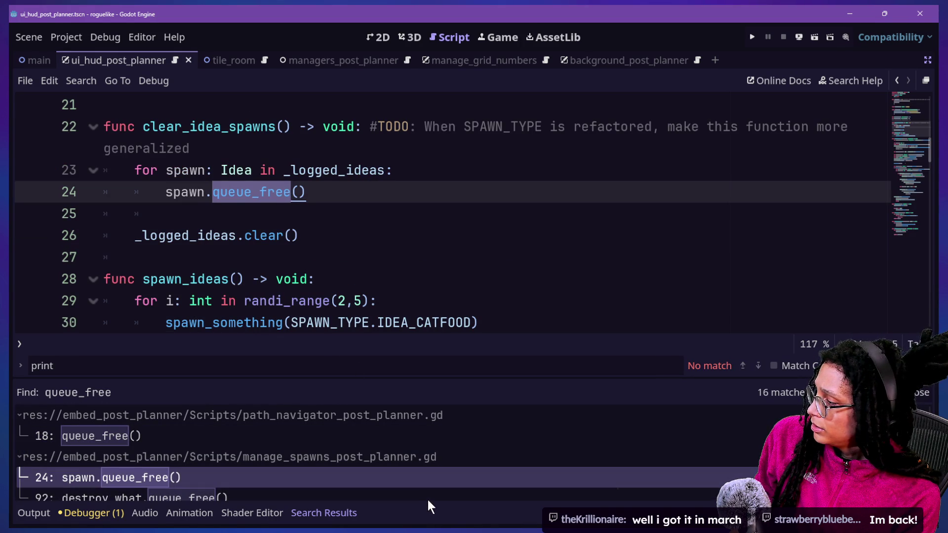
{"action": "left_click", "coordinate": [427, 498]}
{"action": "scroll", "coordinate": [414, 284], "scroll_direction": "down", "scroll_amount": 3}
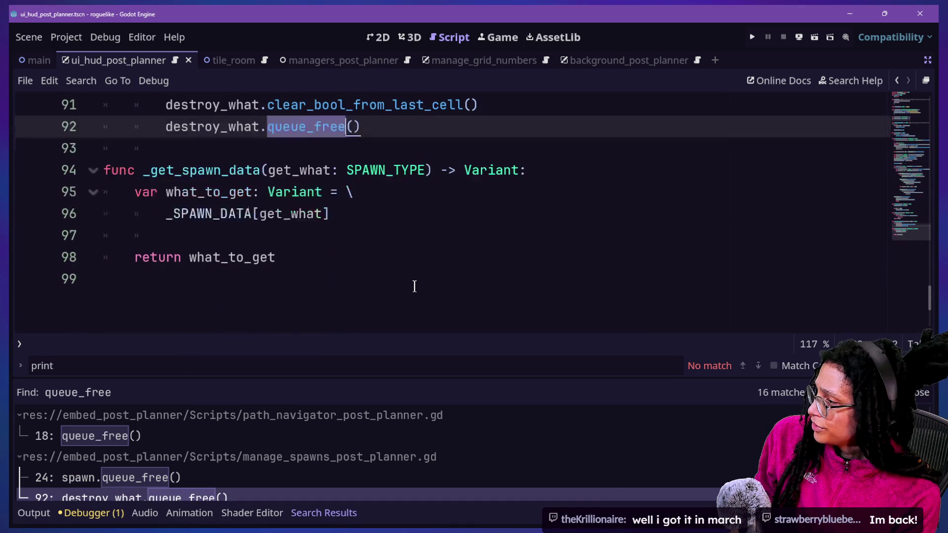
{"action": "scroll", "coordinate": [414, 283], "scroll_direction": "up", "scroll_amount": 1}
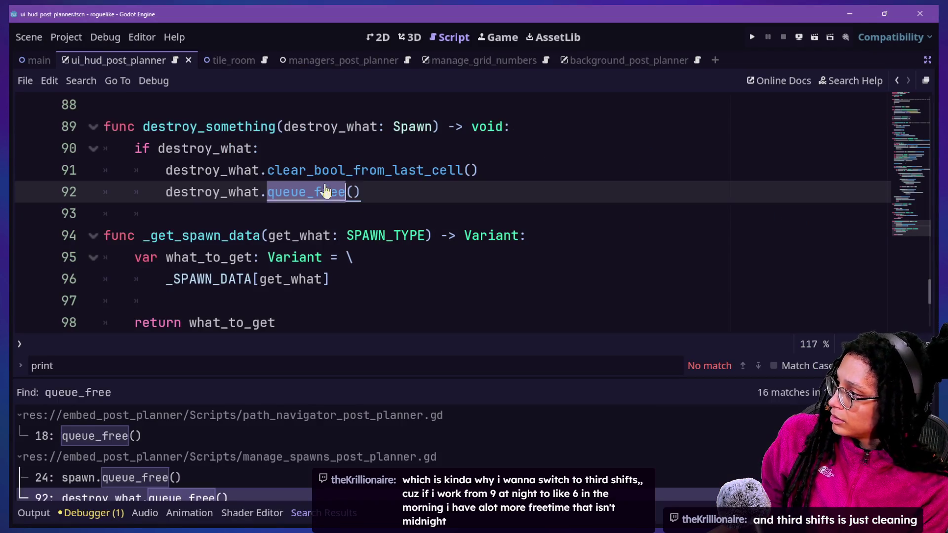
Step: Open clear_bool_from_last_cell's definition in the Spawn script and read through its cell_type logic
{"action": "left_click", "coordinate": [345, 172], "text": "ctrl"}
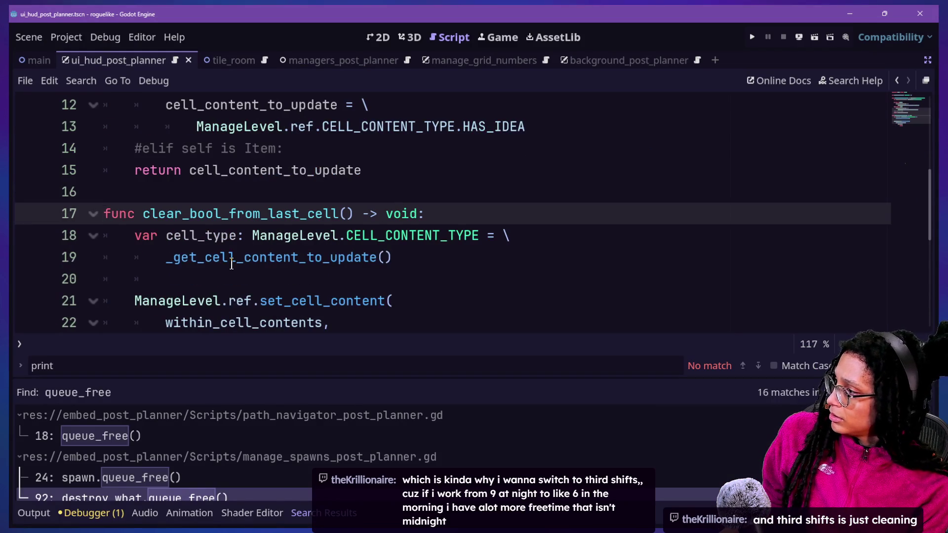
{"action": "scroll", "coordinate": [230, 255], "scroll_direction": "down", "scroll_amount": 3}
{"action": "left_click_drag", "start_coordinate": [250, 170], "coordinate": [353, 192]}
{"action": "left_click", "coordinate": [354, 192]}
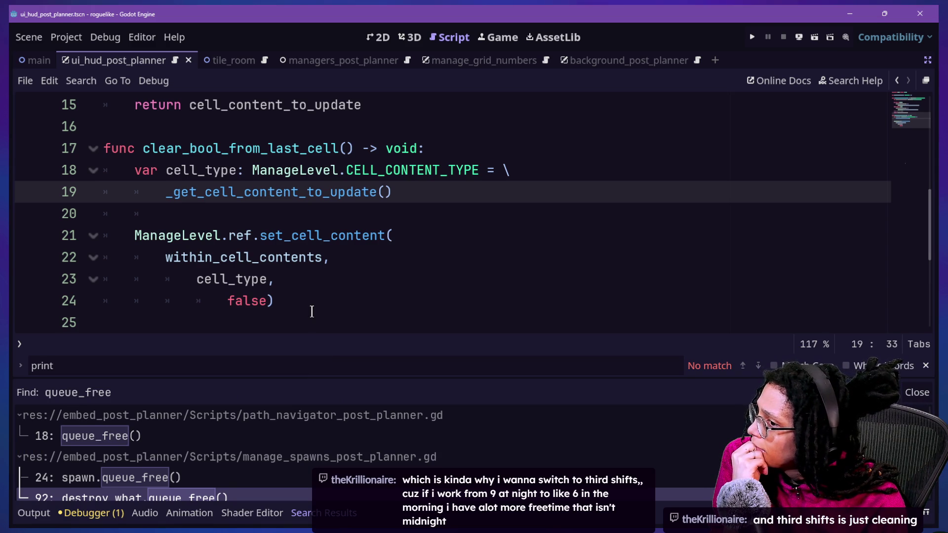
{"action": "scroll", "coordinate": [311, 311], "scroll_direction": "down", "scroll_amount": 2}
{"action": "scroll", "coordinate": [311, 311], "scroll_direction": "up", "scroll_amount": 1}
{"action": "scroll", "coordinate": [312, 311], "scroll_direction": "up", "scroll_amount": 2}
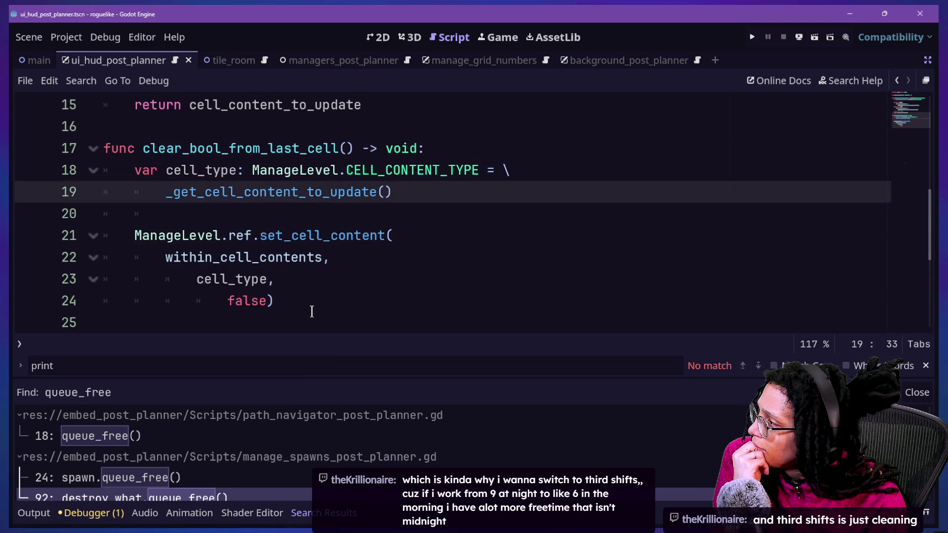
{"action": "left_click", "coordinate": [312, 311]}
{"action": "key", "text": "Down"}
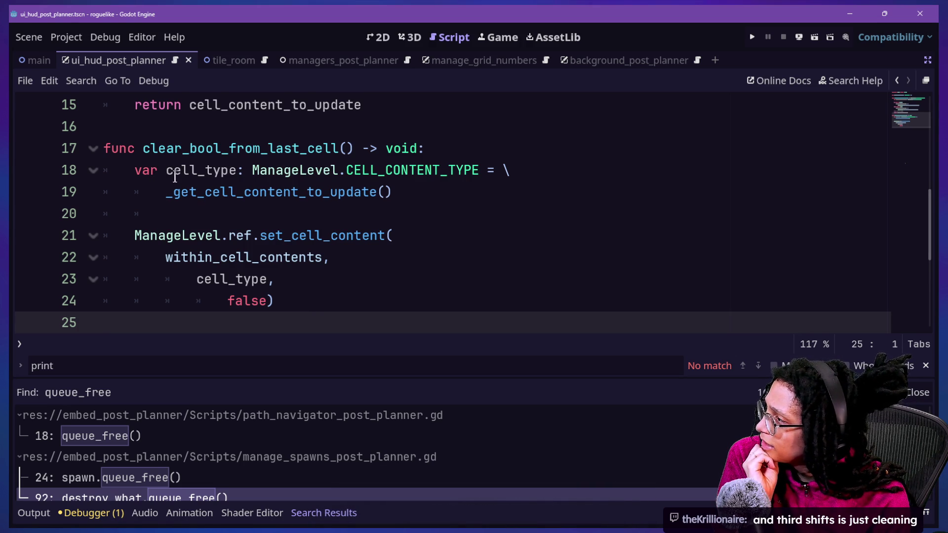
{"action": "scroll", "coordinate": [192, 177], "scroll_direction": "up", "scroll_amount": 5}
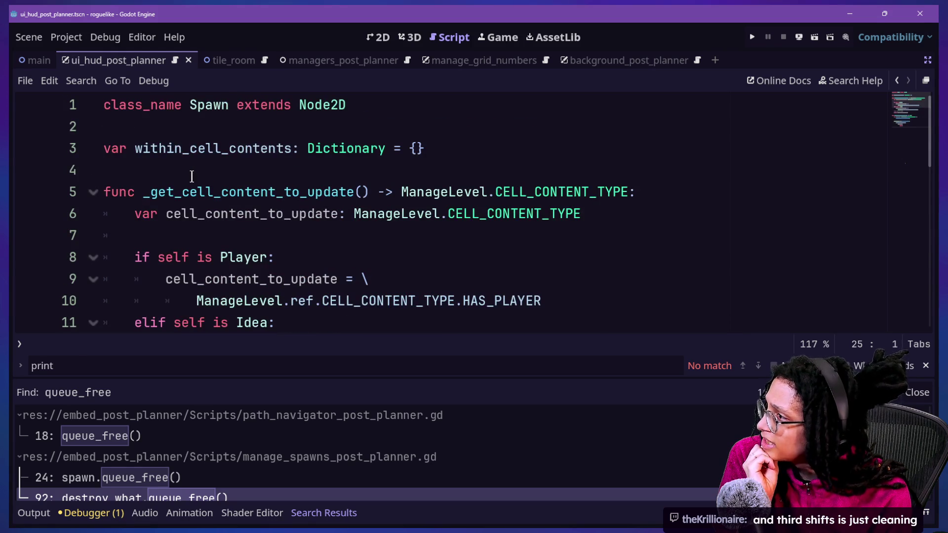
{"action": "left_click_drag", "start_coordinate": [229, 106], "coordinate": [194, 100]}
{"action": "scroll", "coordinate": [374, 194], "scroll_direction": "down", "scroll_amount": 8}
{"action": "scroll", "coordinate": [375, 194], "scroll_direction": "up", "scroll_amount": 6}
{"action": "scroll", "coordinate": [374, 195], "scroll_direction": "down", "scroll_amount": 4}
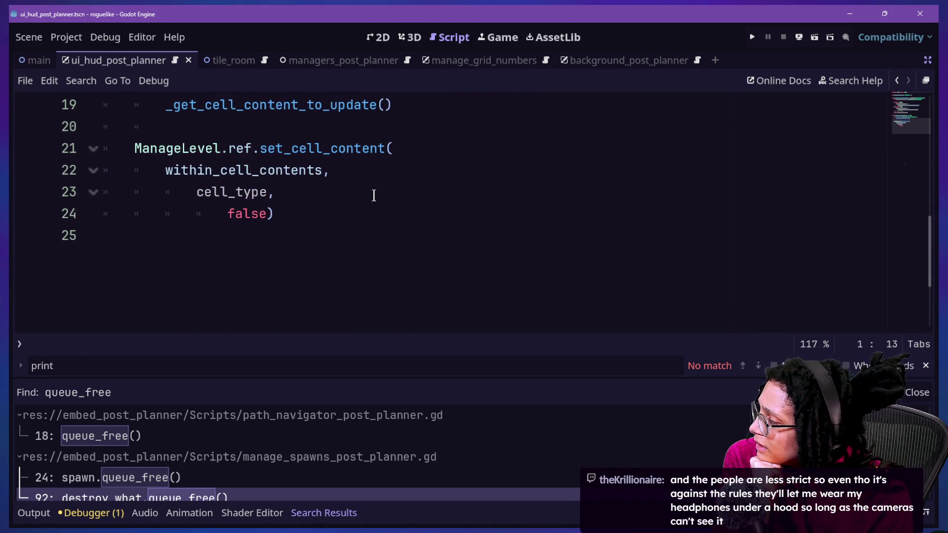
{"action": "scroll", "coordinate": [374, 195], "scroll_direction": "up", "scroll_amount": 6}
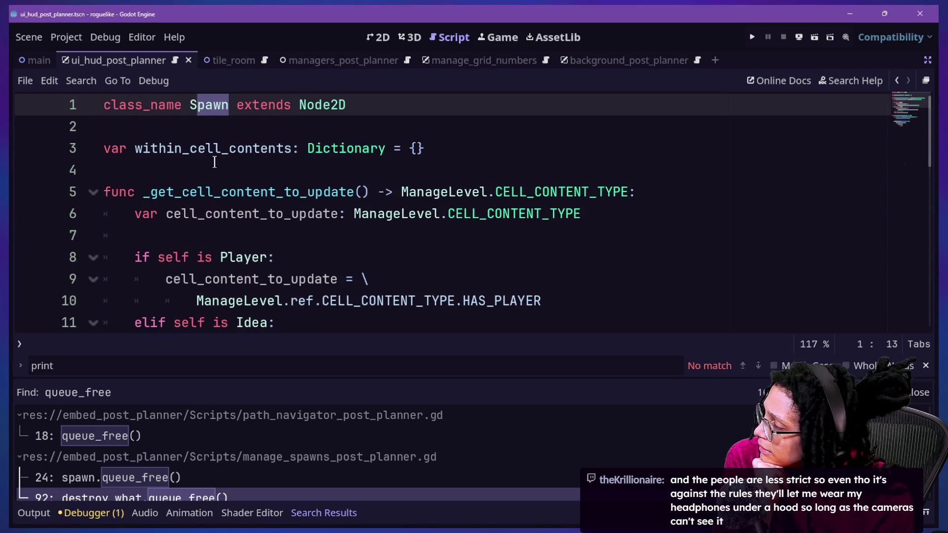
{"action": "scroll", "coordinate": [215, 162], "scroll_direction": "down", "scroll_amount": 1}
{"action": "scroll", "coordinate": [215, 162], "scroll_direction": "down", "scroll_amount": 7}
{"action": "scroll", "coordinate": [214, 162], "scroll_direction": "up", "scroll_amount": 2}
{"action": "scroll", "coordinate": [215, 162], "scroll_direction": "up", "scroll_amount": 1}
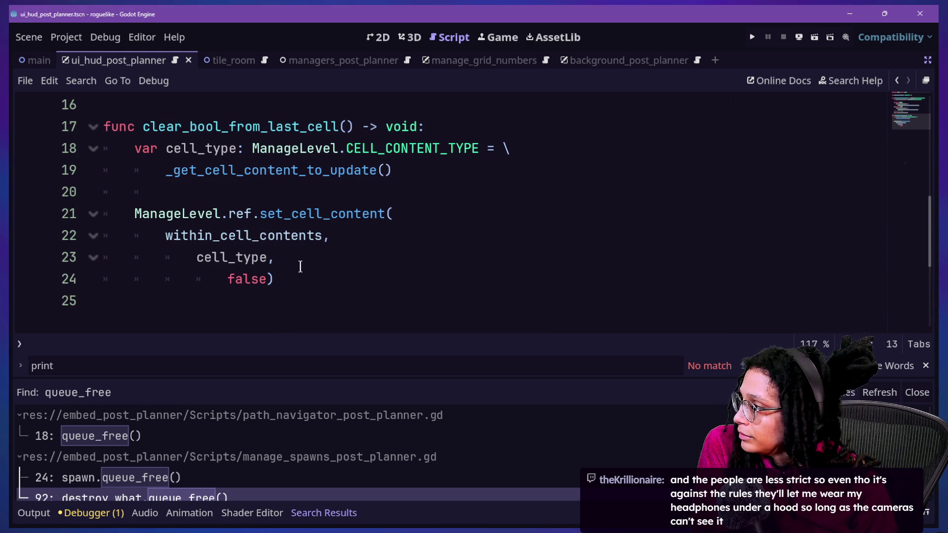
{"action": "mouse_move", "coordinate": [306, 237]}
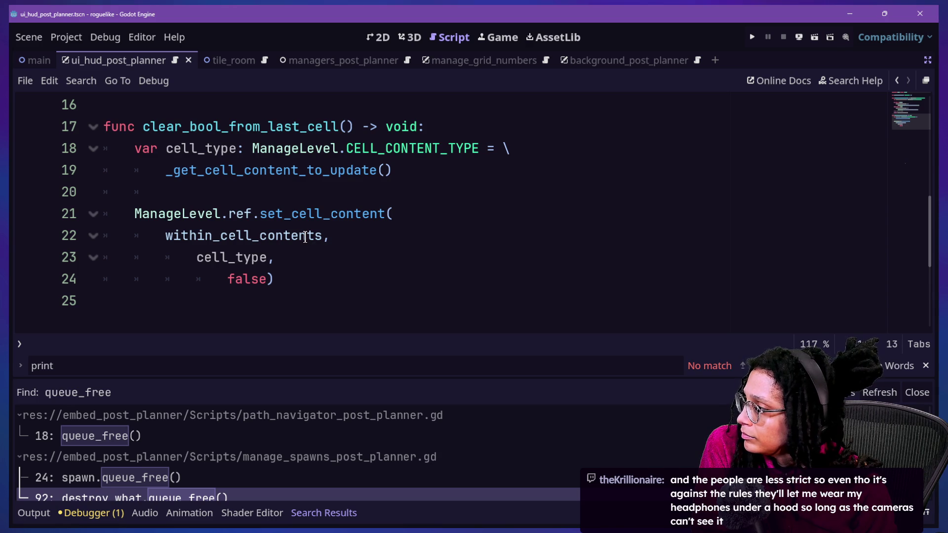
{"action": "left_click_drag", "start_coordinate": [179, 170], "coordinate": [336, 170]}
{"action": "left_click", "coordinate": [330, 170]}
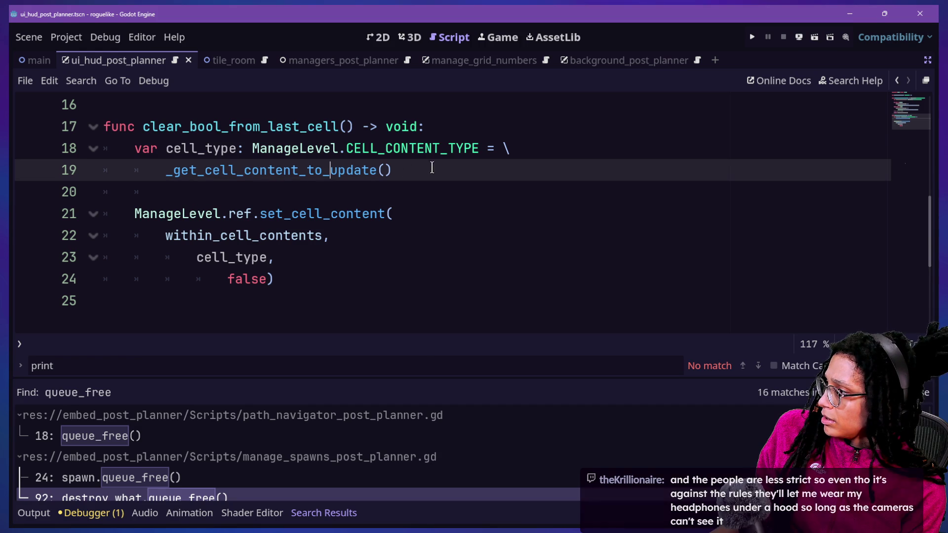
{"action": "left_click", "coordinate": [205, 181], "text": "ctrl"}
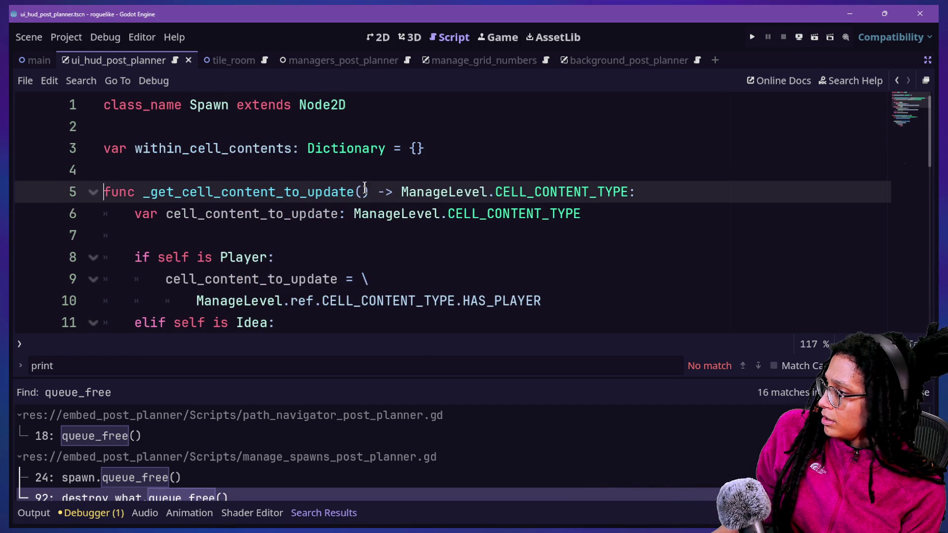
{"action": "scroll", "coordinate": [365, 188], "scroll_direction": "down", "scroll_amount": 1}
{"action": "scroll", "coordinate": [398, 184], "scroll_direction": "up", "scroll_amount": 1}
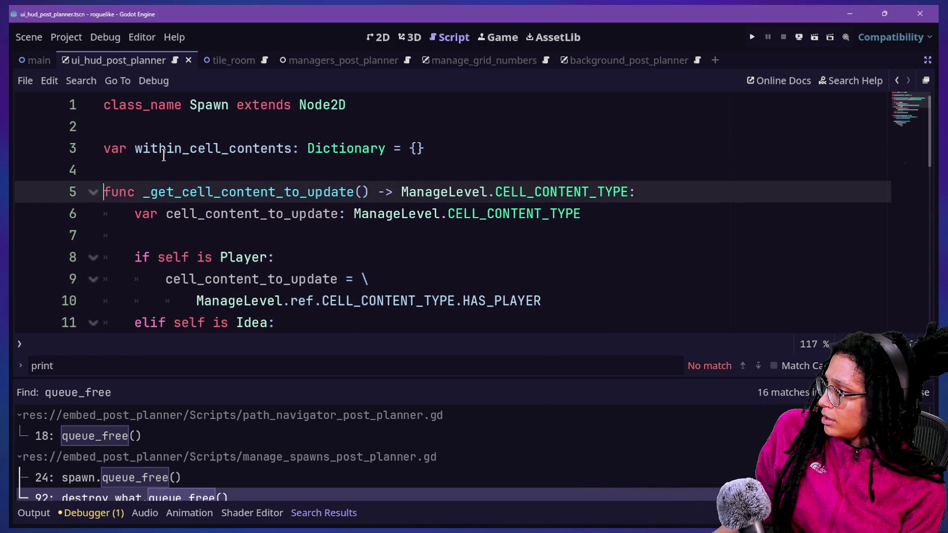
{"action": "left_click", "coordinate": [412, 166]}
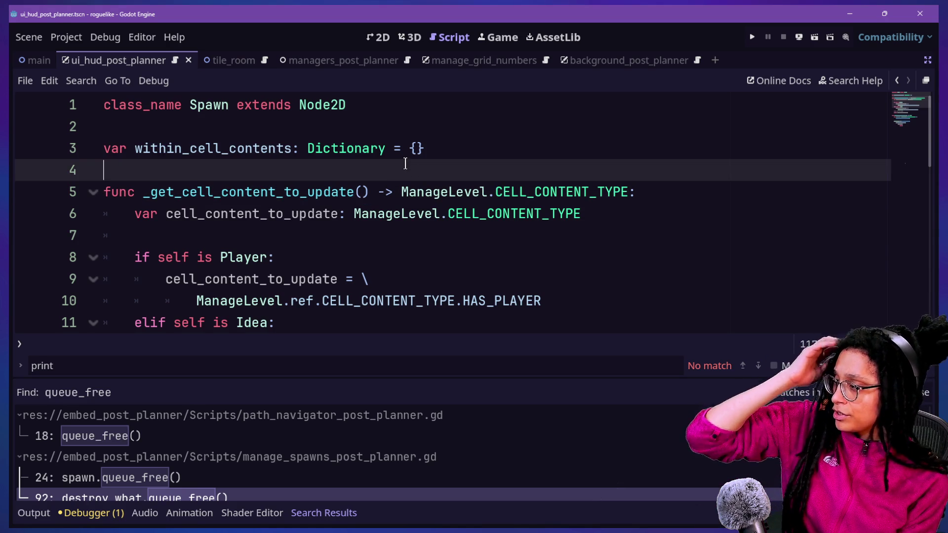
{"action": "left_click", "coordinate": [144, 182]}
{"action": "mouse_move", "coordinate": [144, 183]}
{"action": "left_mouse_down"}
{"action": "mouse_move", "coordinate": [447, 192]}
{"action": "mouse_move", "coordinate": [357, 193]}
{"action": "mouse_move", "coordinate": [368, 193]}
{"action": "left_mouse_up"}
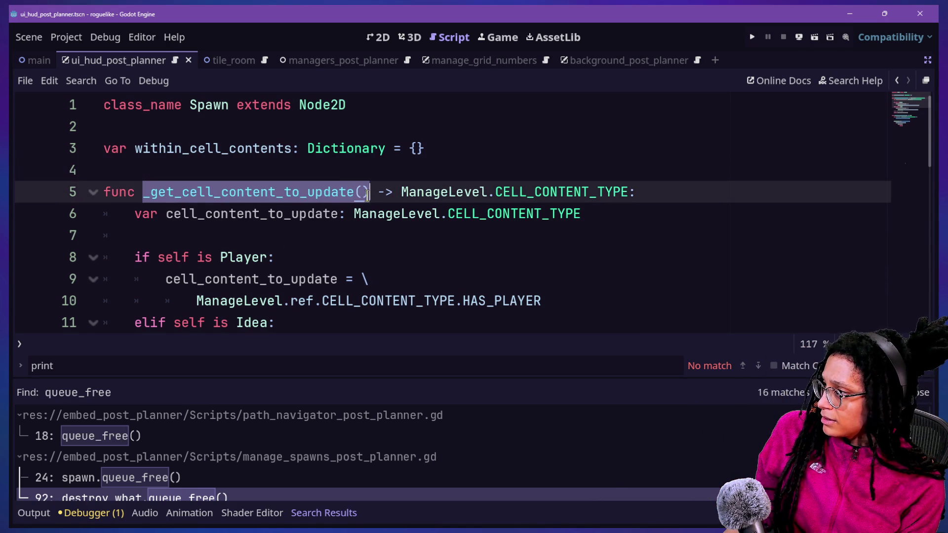
{"action": "left_click", "coordinate": [368, 194]}
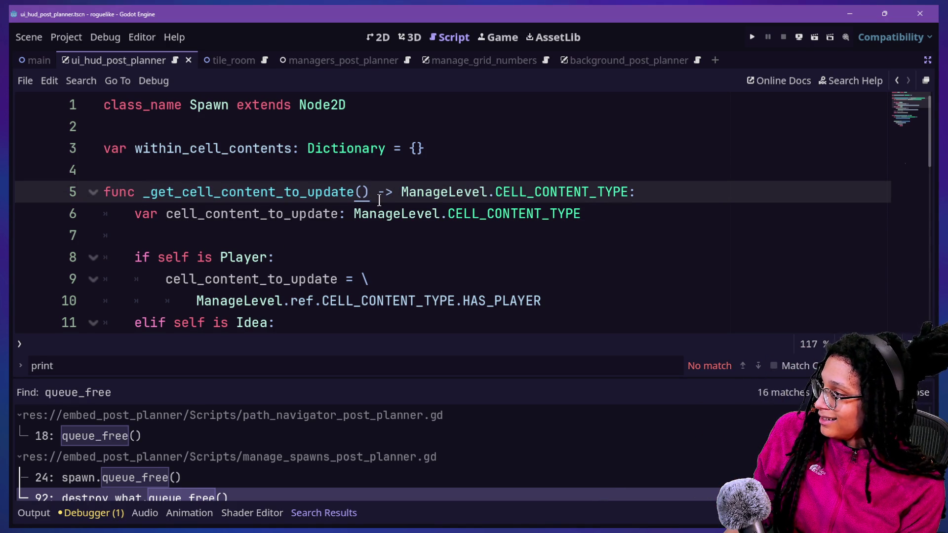
{"action": "key", "text": "Down"}
{"action": "key", "text": "Down"}
{"action": "key", "text": "Down"}
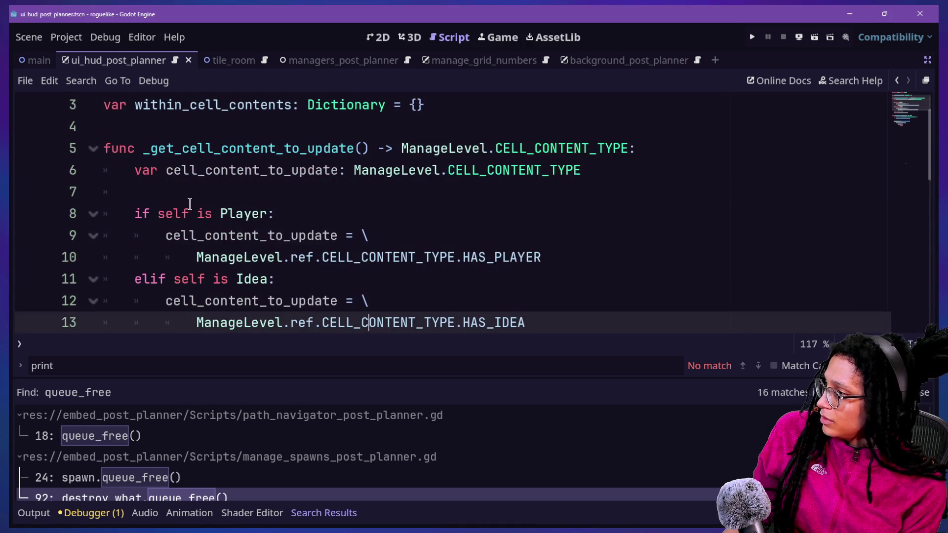
{"action": "scroll", "coordinate": [194, 202], "scroll_direction": "up", "scroll_amount": 1}
{"action": "scroll", "coordinate": [193, 205], "scroll_direction": "down", "scroll_amount": 2}
{"action": "left_click_drag", "start_coordinate": [165, 194], "coordinate": [361, 194]}
{"action": "left_click", "coordinate": [362, 194]}
{"action": "left_click", "coordinate": [306, 173]}
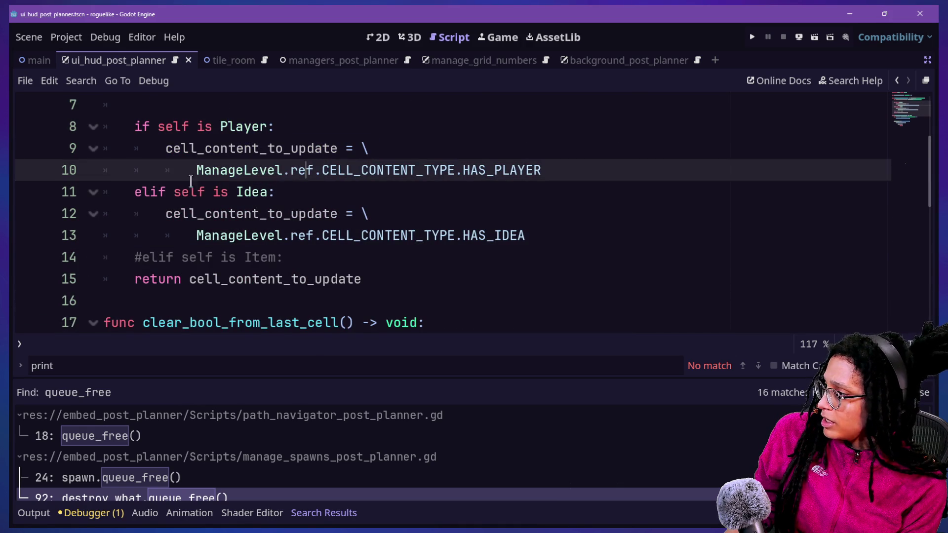
{"action": "left_click", "coordinate": [385, 188]}
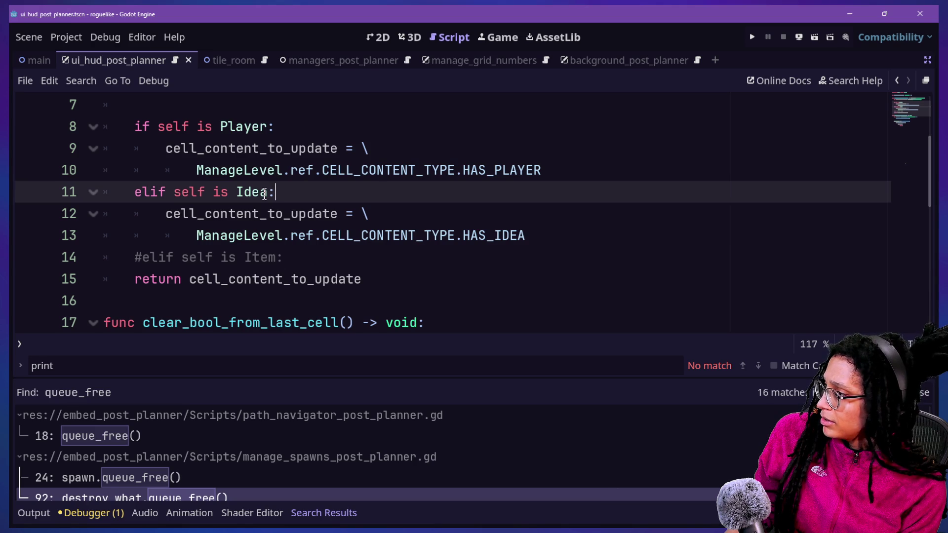
{"action": "scroll", "coordinate": [312, 220], "scroll_direction": "up", "scroll_amount": 3}
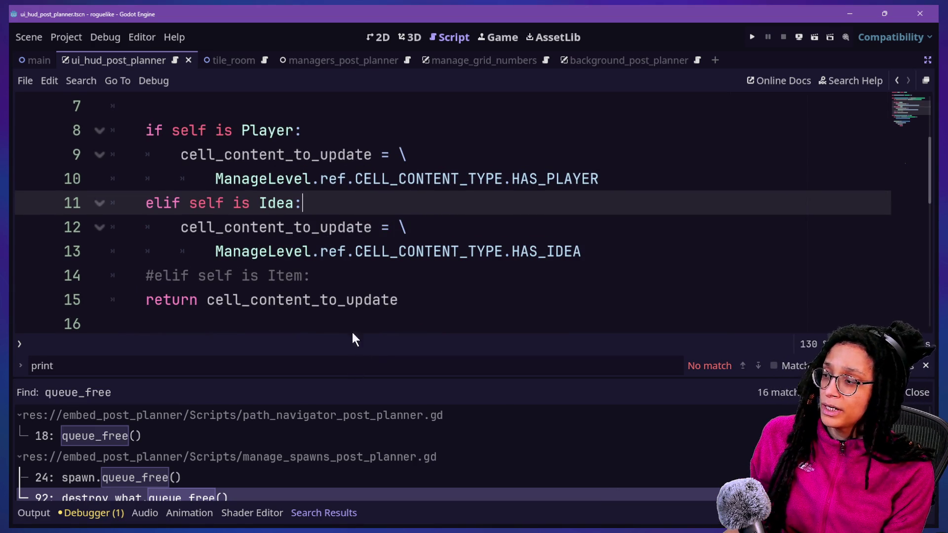
{"action": "left_click", "coordinate": [347, 253]}
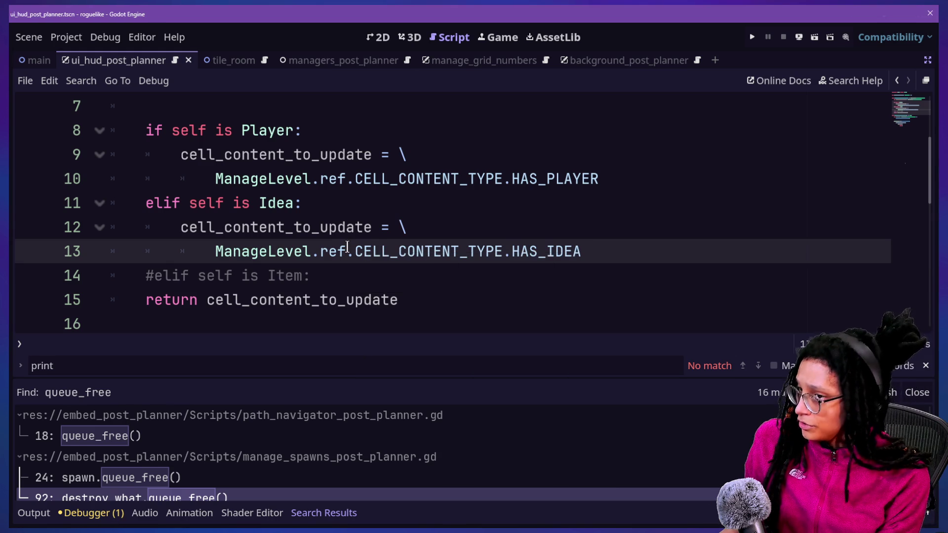
{"action": "key", "text": "ctrl+j"}
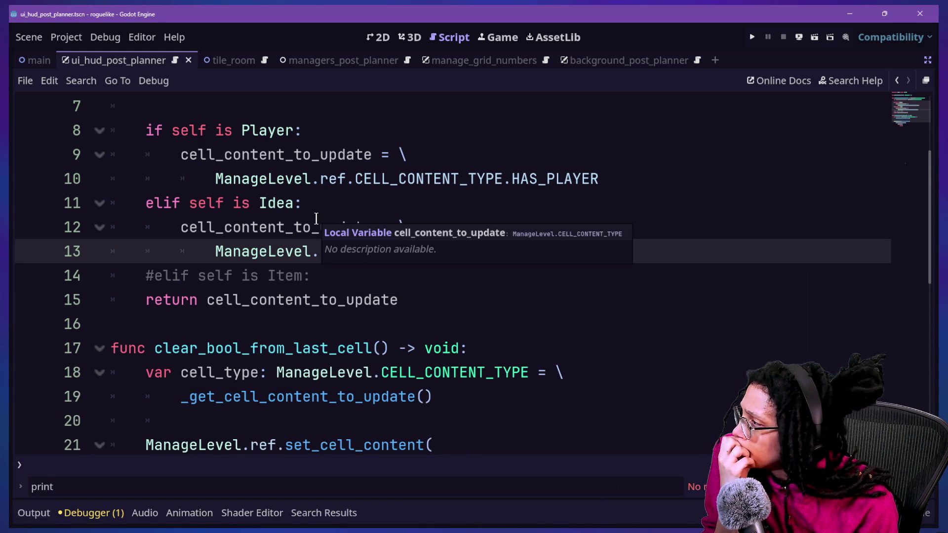
{"action": "left_click", "coordinate": [206, 346]}
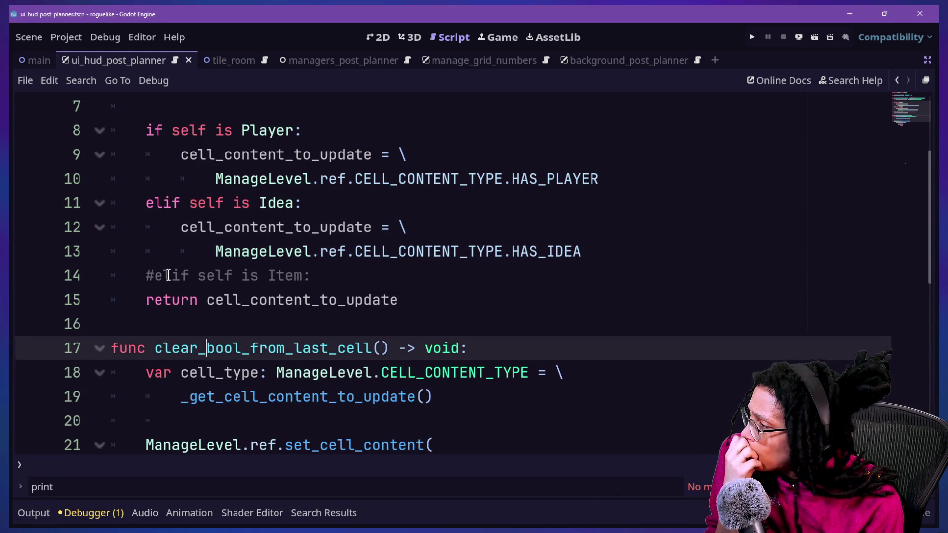
{"action": "left_click_drag", "start_coordinate": [169, 274], "coordinate": [310, 276]}
{"action": "left_click", "coordinate": [298, 276]}
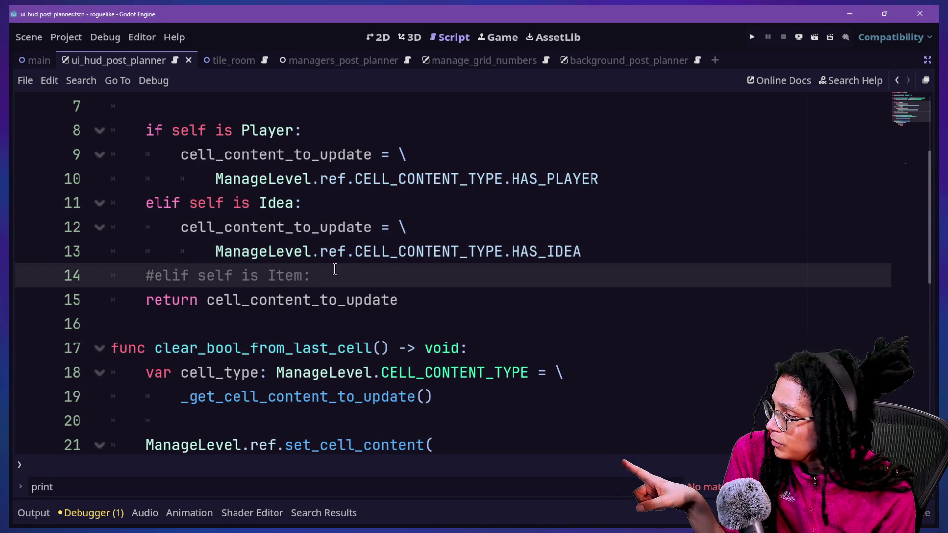
{"action": "left_click", "coordinate": [336, 299]}
{"action": "key", "text": "End"}
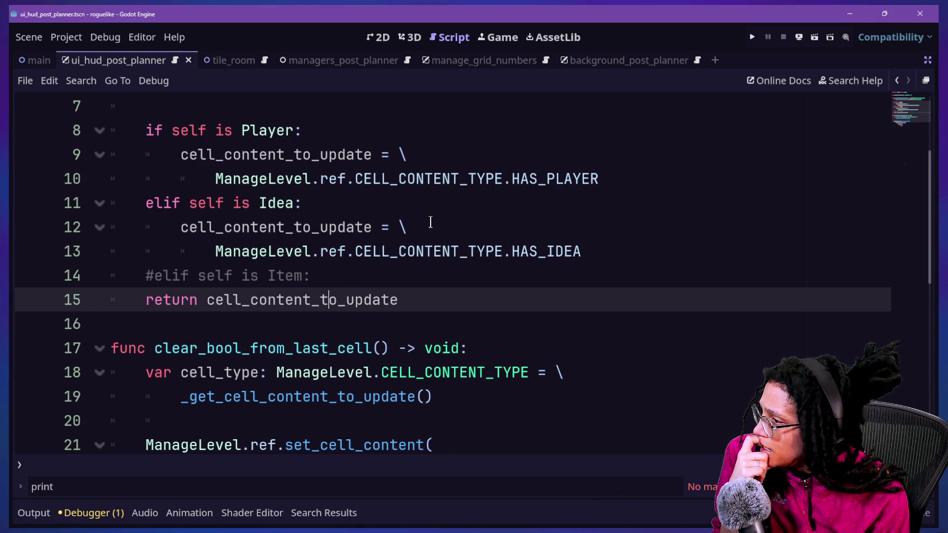
{"action": "left_click_drag", "start_coordinate": [407, 252], "coordinate": [486, 252]}
{"action": "left_click_drag", "start_coordinate": [581, 252], "coordinate": [508, 252]}
{"action": "left_click", "coordinate": [499, 253]}
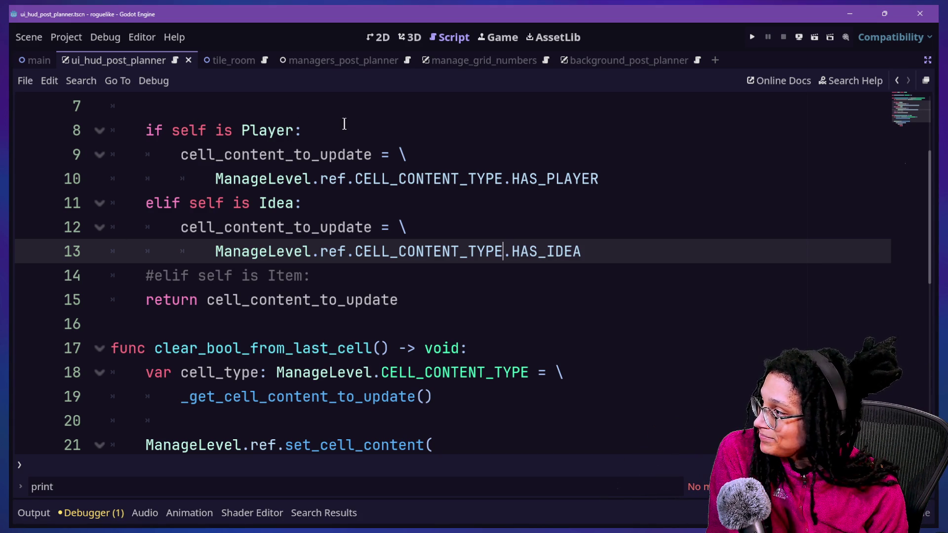
{"action": "left_click_drag", "start_coordinate": [308, 120], "coordinate": [581, 252]}
{"action": "left_click", "coordinate": [630, 277]}
{"action": "mouse_move", "coordinate": [631, 278]}
{"action": "left_mouse_down"}
{"action": "mouse_move", "coordinate": [327, 90]}
{"action": "mouse_move", "coordinate": [582, 249]}
{"action": "left_mouse_up"}
{"action": "left_click", "coordinate": [312, 114]}
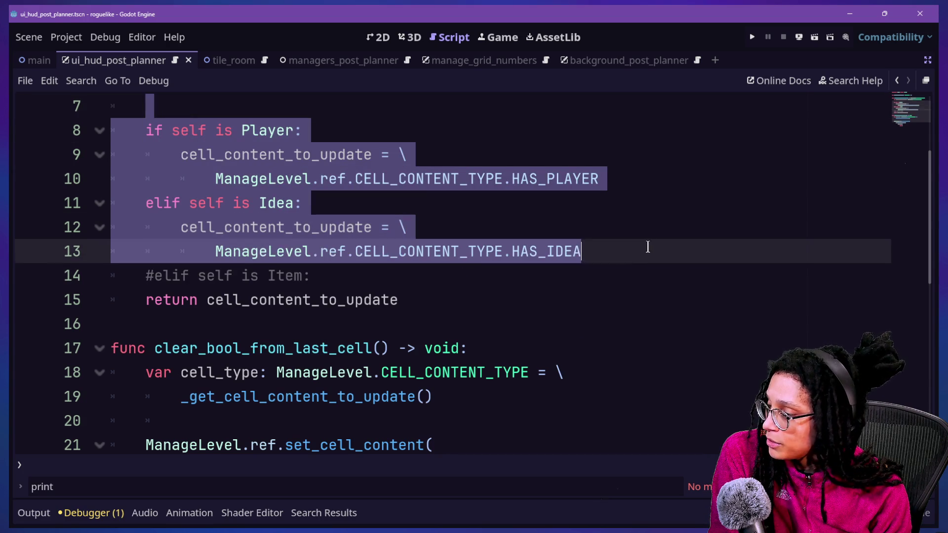
{"action": "left_click", "coordinate": [563, 287]}
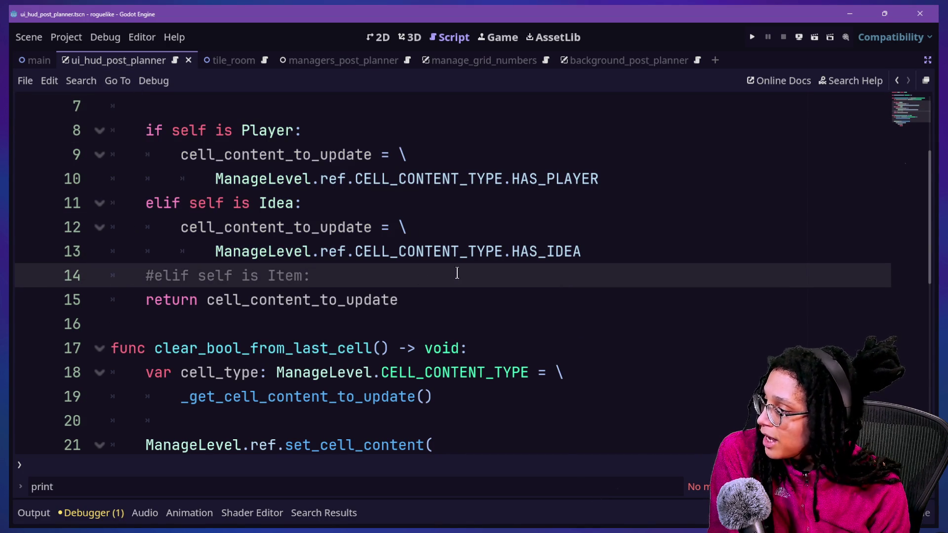
{"action": "left_click", "coordinate": [457, 252]}
{"action": "left_click", "coordinate": [589, 247]}
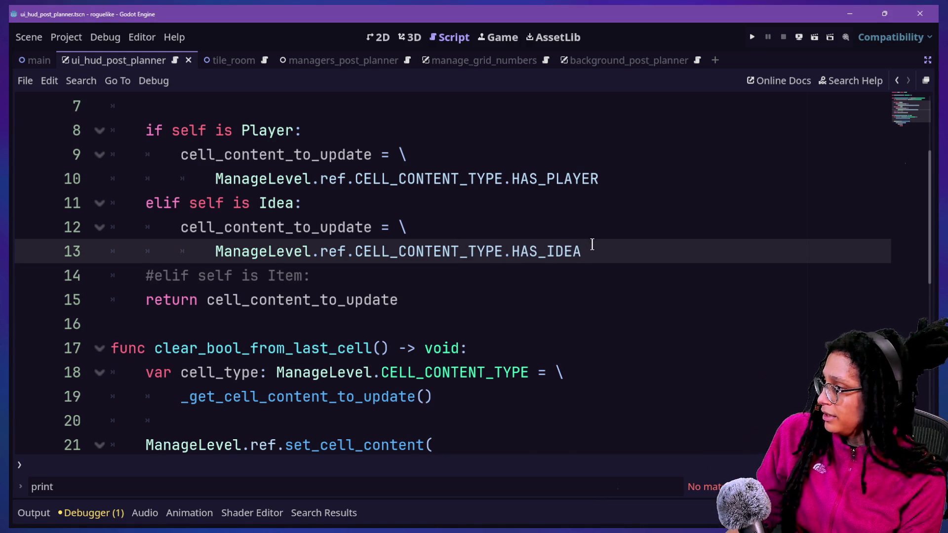
{"action": "scroll", "coordinate": [592, 245], "scroll_direction": "up", "scroll_amount": 1}
{"action": "scroll", "coordinate": [592, 245], "scroll_direction": "down", "scroll_amount": 1}
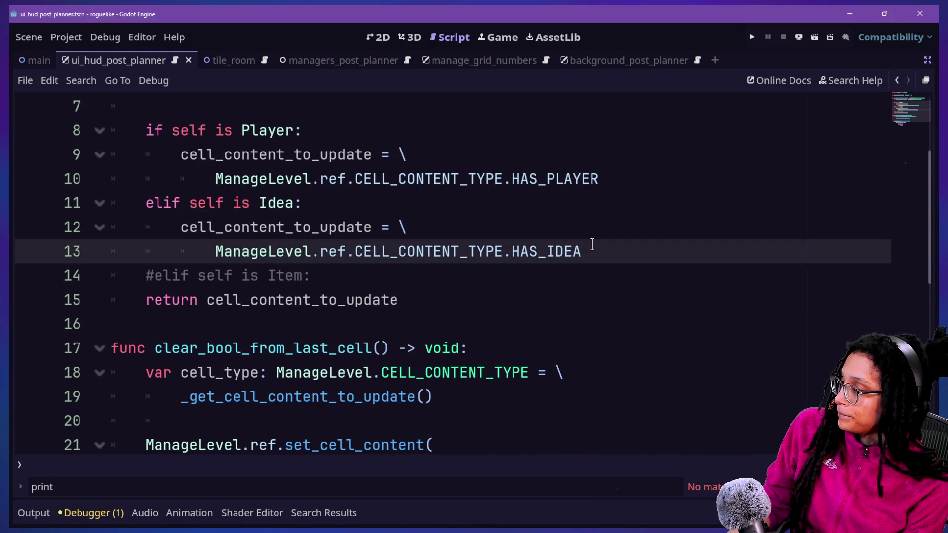
{"action": "left_click", "coordinate": [895, 82]}
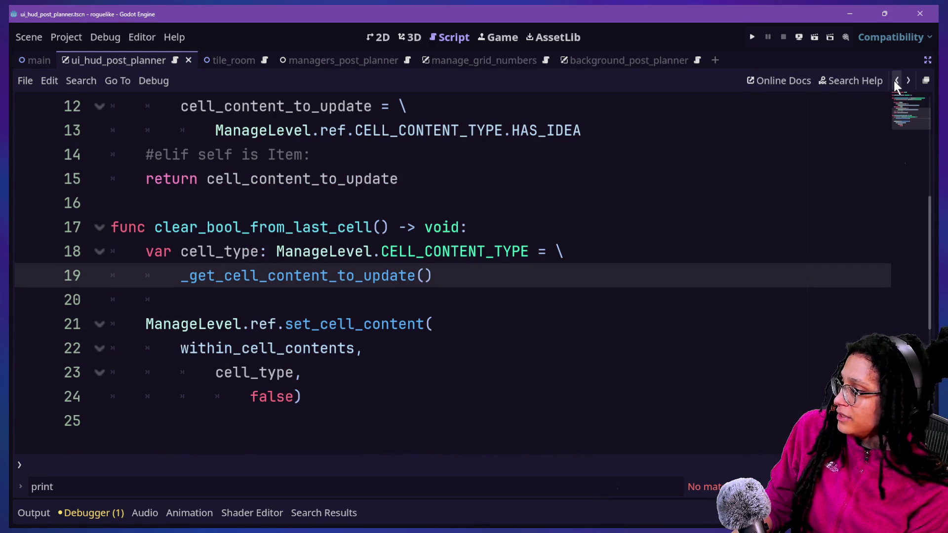
{"action": "left_click", "coordinate": [894, 82]}
{"action": "left_click", "coordinate": [894, 82]}
{"action": "left_click", "coordinate": [893, 79]}
{"action": "left_click", "coordinate": [892, 80]}
{"action": "left_click", "coordinate": [732, 156]}
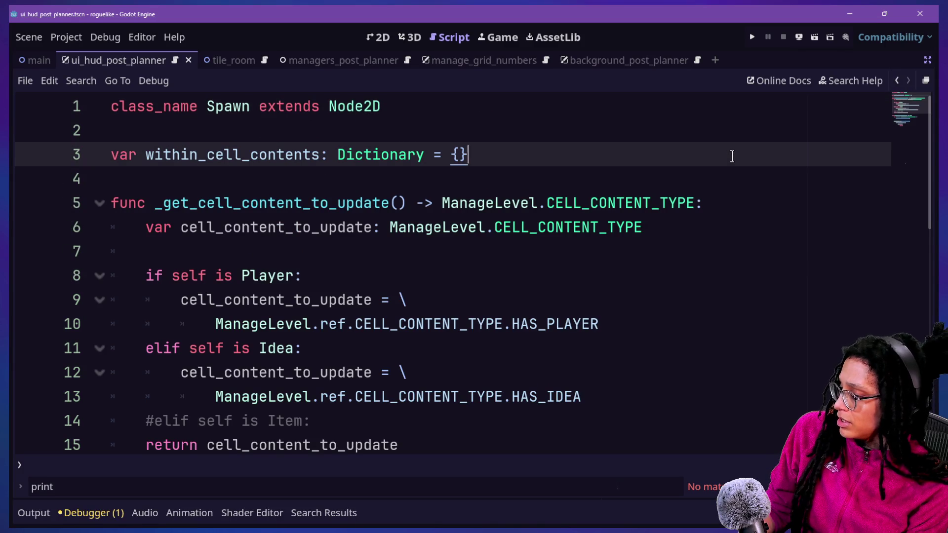
{"action": "key", "text": "ctrl+shift+f"}
Step: Search the project for destroy_something and inspect the _destroy_player function at the line 105 match
{"action": "type", "text": "destroy_"}
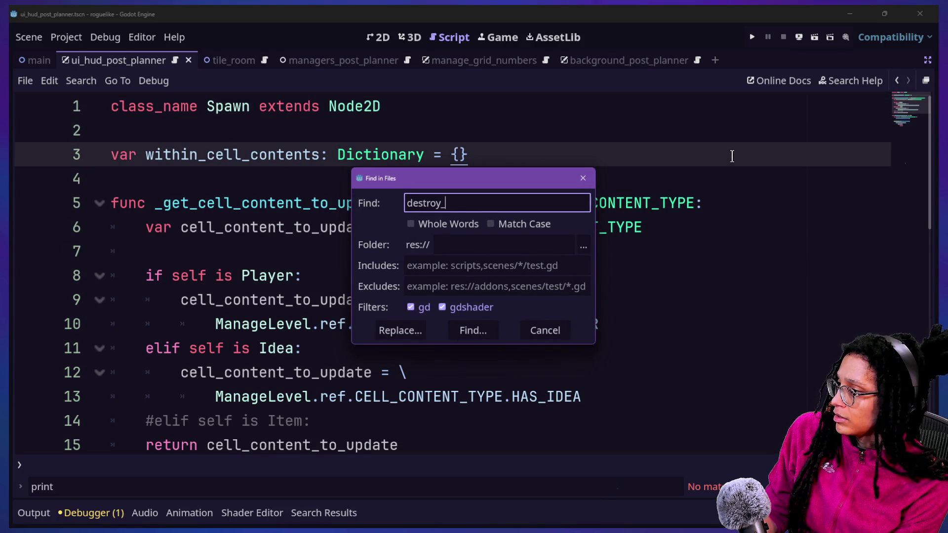
{"action": "type", "text": "something"}
{"action": "key", "text": "Return"}
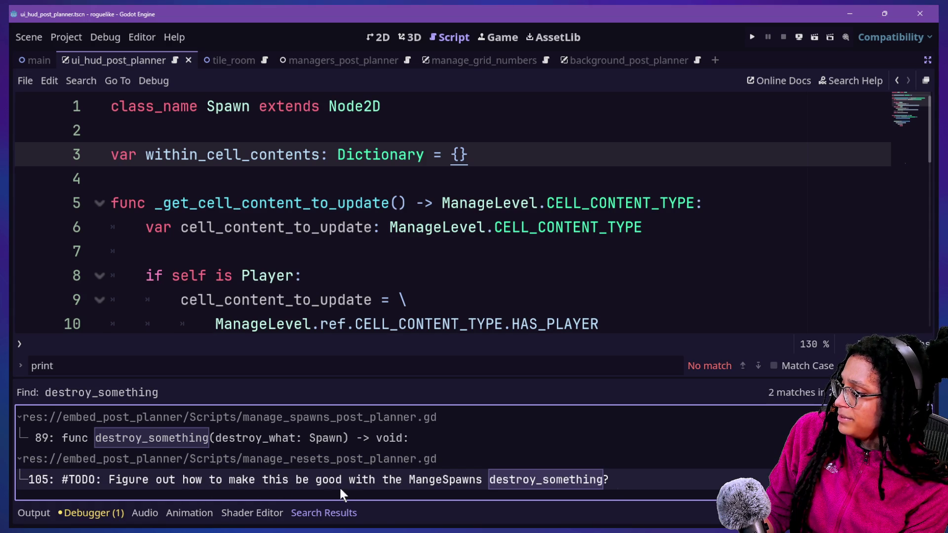
{"action": "left_click", "coordinate": [417, 484]}
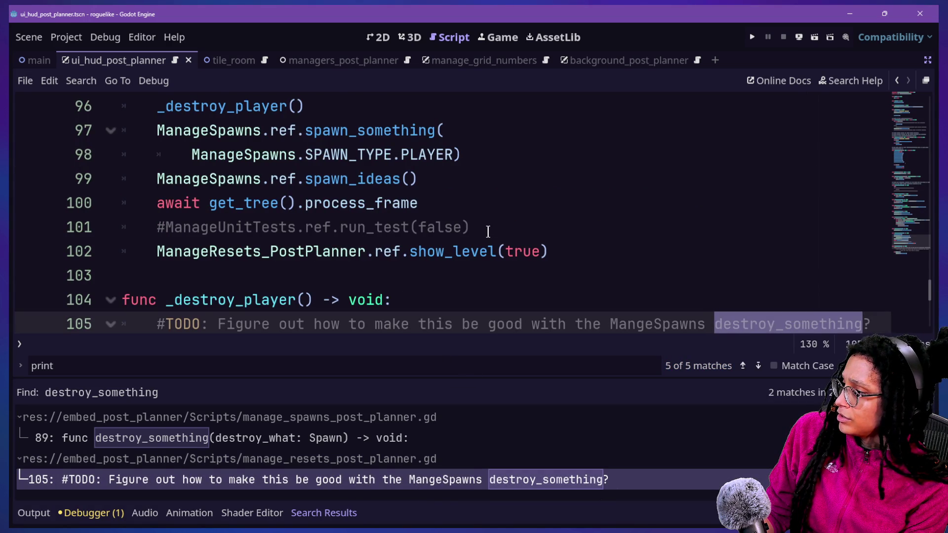
{"action": "left_click_drag", "start_coordinate": [148, 155], "coordinate": [253, 155]}
{"action": "mouse_move", "coordinate": [315, 184]}
{"action": "left_mouse_down"}
{"action": "mouse_move", "coordinate": [500, 265]}
{"action": "mouse_move", "coordinate": [312, 203]}
{"action": "mouse_move", "coordinate": [209, 154]}
{"action": "mouse_move", "coordinate": [499, 261]}
{"action": "mouse_move", "coordinate": [361, 217]}
{"action": "mouse_move", "coordinate": [239, 129]}
{"action": "mouse_move", "coordinate": [544, 239]}
{"action": "mouse_move", "coordinate": [612, 303]}
{"action": "mouse_move", "coordinate": [90, 122]}
{"action": "mouse_move", "coordinate": [193, 203]}
{"action": "mouse_move", "coordinate": [111, 157]}
{"action": "mouse_move", "coordinate": [170, 144]}
{"action": "left_mouse_up"}
{"action": "left_click", "coordinate": [512, 280]}
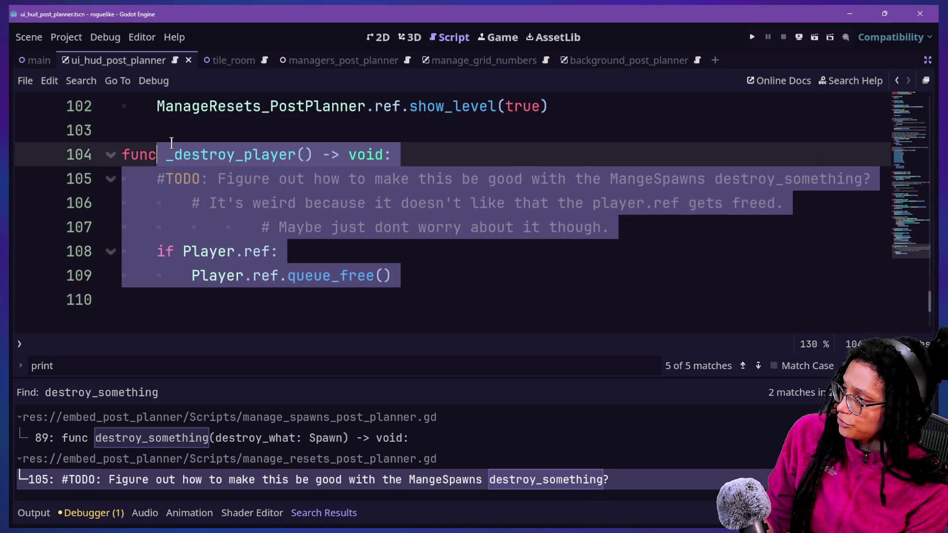
{"action": "left_click", "coordinate": [161, 132]}
{"action": "left_click", "coordinate": [504, 245]}
{"action": "mouse_move", "coordinate": [502, 279]}
{"action": "left_mouse_down"}
{"action": "mouse_move", "coordinate": [345, 227]}
{"action": "mouse_move", "coordinate": [255, 169]}
{"action": "left_mouse_up"}
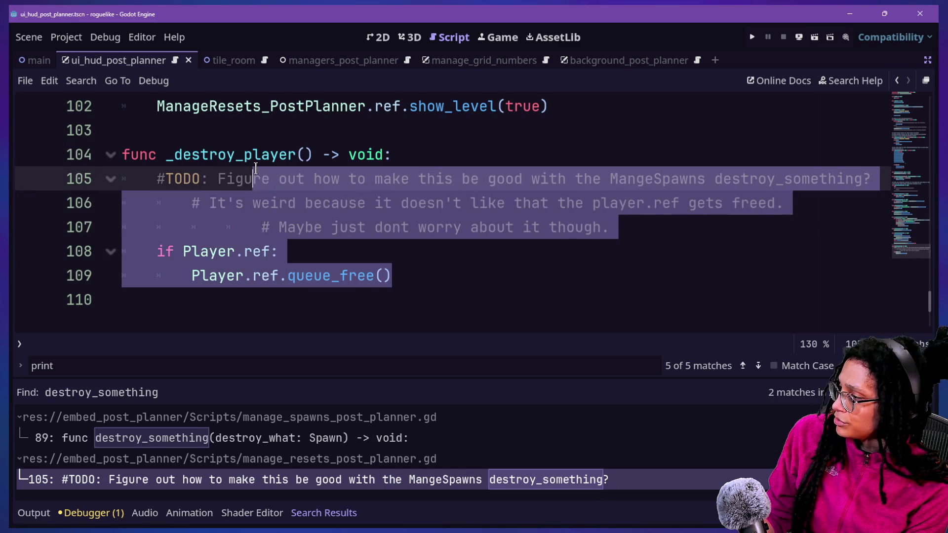
{"action": "left_click", "coordinate": [240, 154]}
{"action": "left_click", "coordinate": [525, 269]}
Step: Open the destroy_something definition at line 89, then switch over to the stream chat window
{"action": "left_click", "coordinate": [312, 435]}
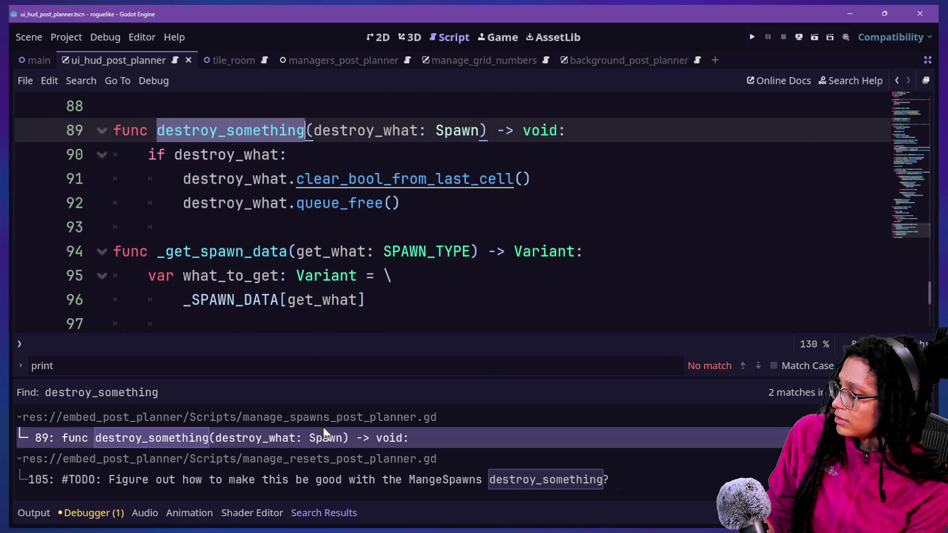
{"action": "left_click", "coordinate": [444, 252]}
{"action": "key", "text": "F5"}
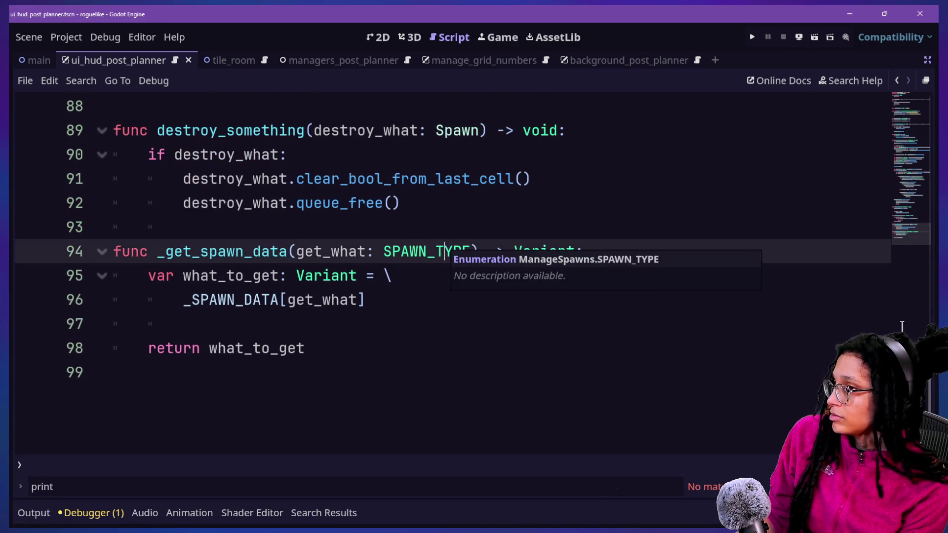
{"action": "scroll", "coordinate": [215, 329], "scroll_direction": "up", "scroll_amount": 1}
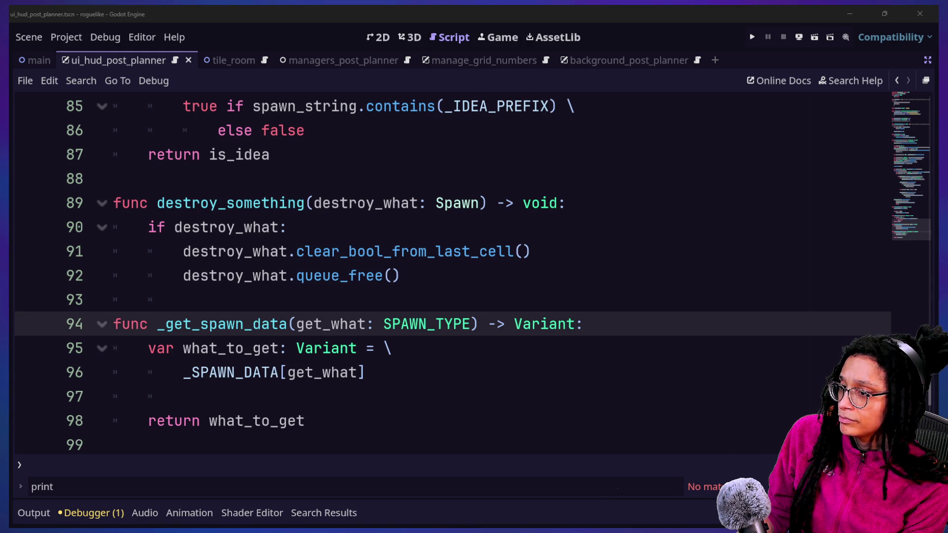
{"action": "key", "text": "alt+Tab"}
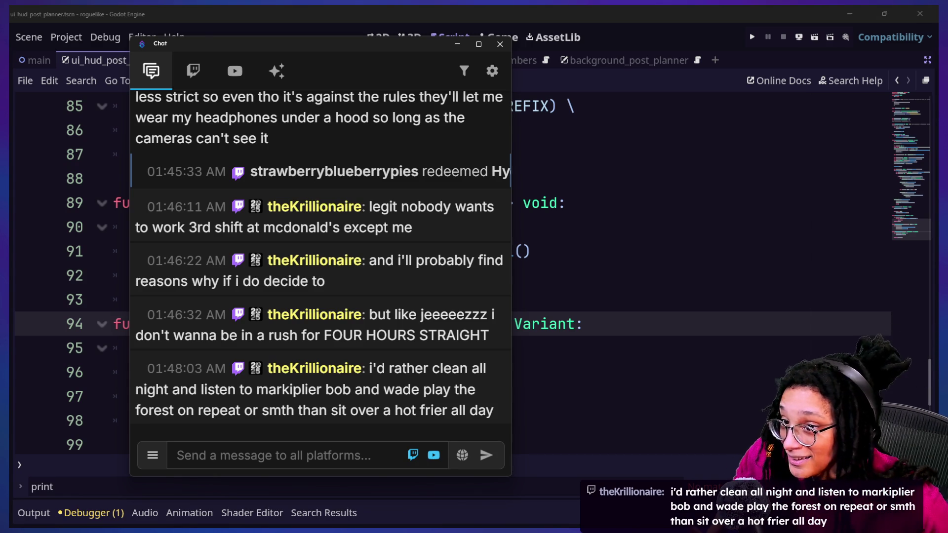
Step: Back in the script editor, show the Variant class description for destroy_something's return type
{"action": "left_click", "coordinate": [676, 312]}
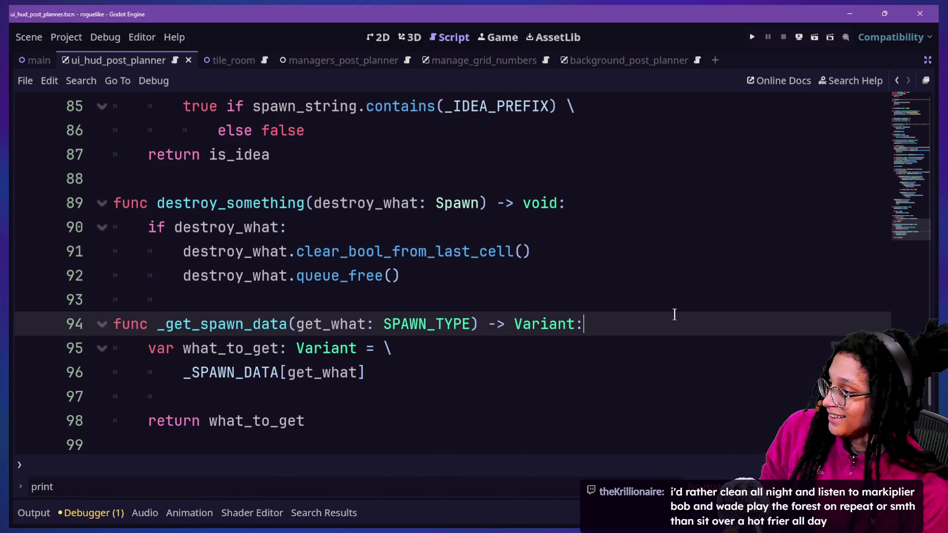
{"action": "key", "text": "Down"}
{"action": "key", "text": "Down"}
{"action": "key", "text": "Up"}
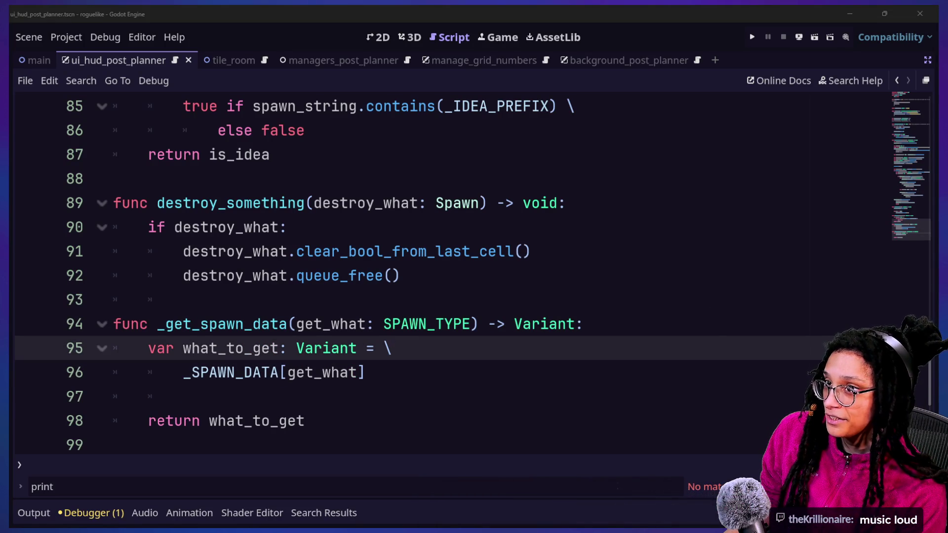
{"action": "left_click", "coordinate": [271, 228]}
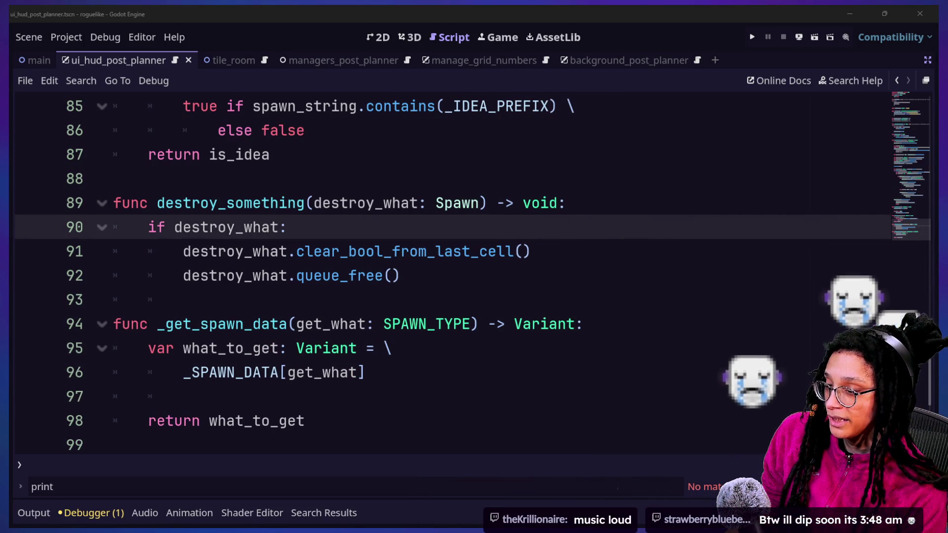
{"action": "left_click", "coordinate": [543, 316], "text": "shift"}
{"action": "left_click", "coordinate": [543, 316]}
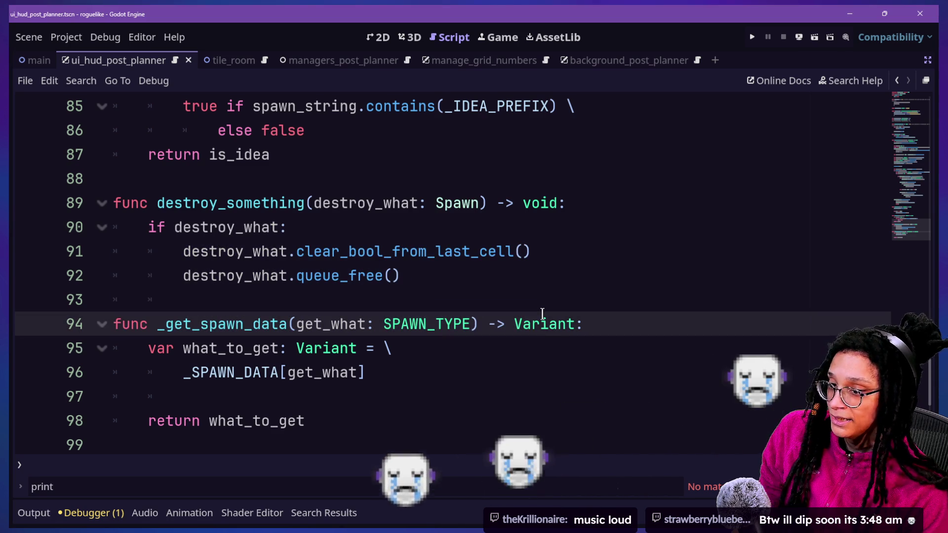
{"action": "mouse_move", "coordinate": [543, 316]}
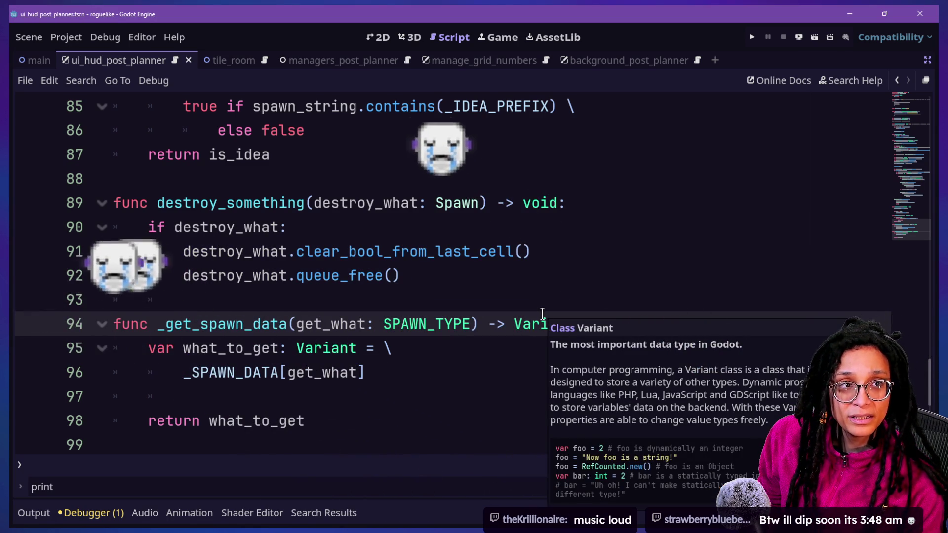